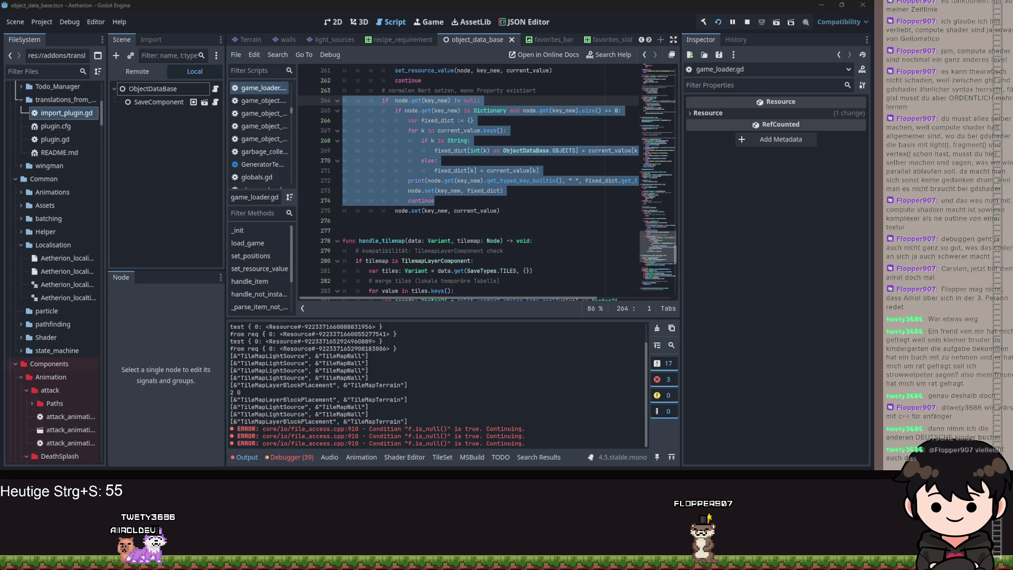
# - Add the missing colon to the fixed_dict declaration in game_loader.gd and save the script
pyautogui.click(460, 119)
pyautogui.write(':')
pyautogui.hotkey('ctrl', 's')
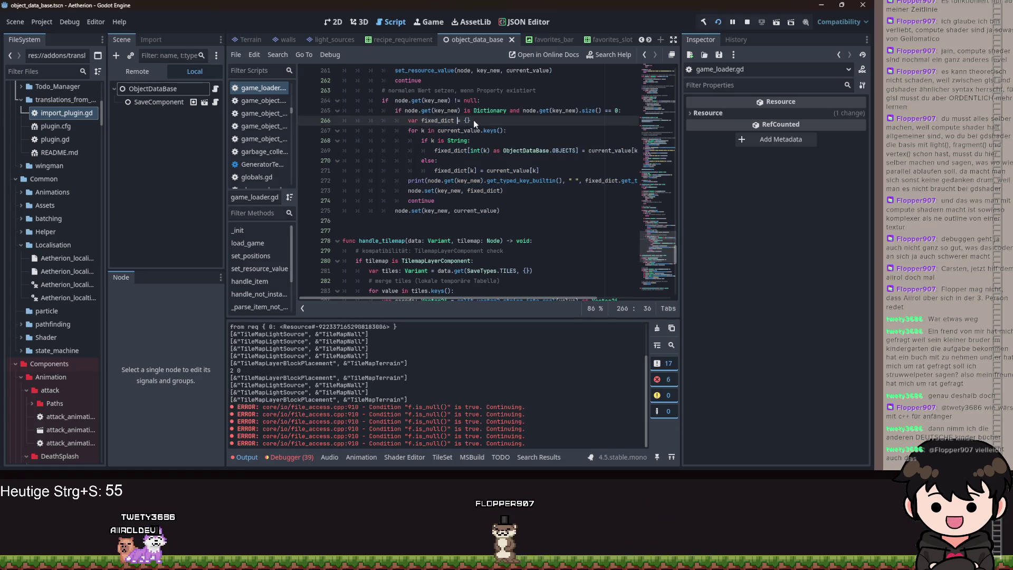
# - Start typing the fixed_dict type on line 266 as Dictionary[ObjectDataBase
pyautogui.write('Dic')
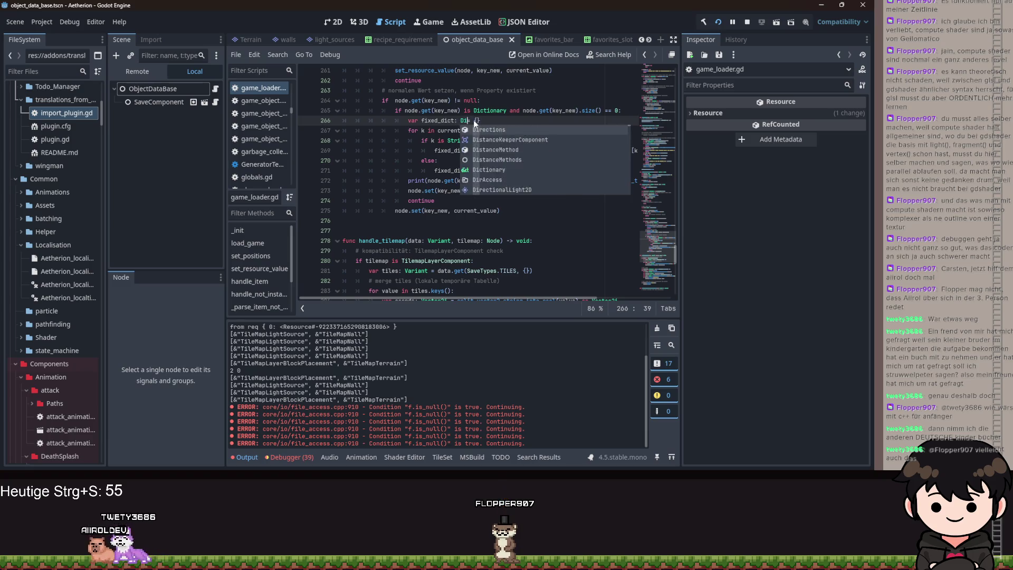
pyautogui.press('Return')
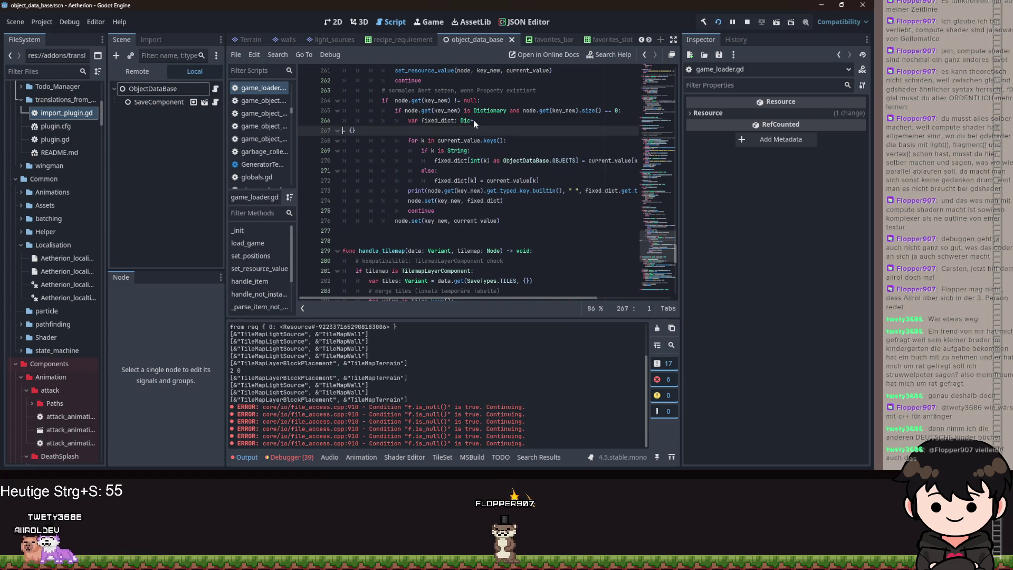
pyautogui.press('BackSpace')
pyautogui.write('tionary')
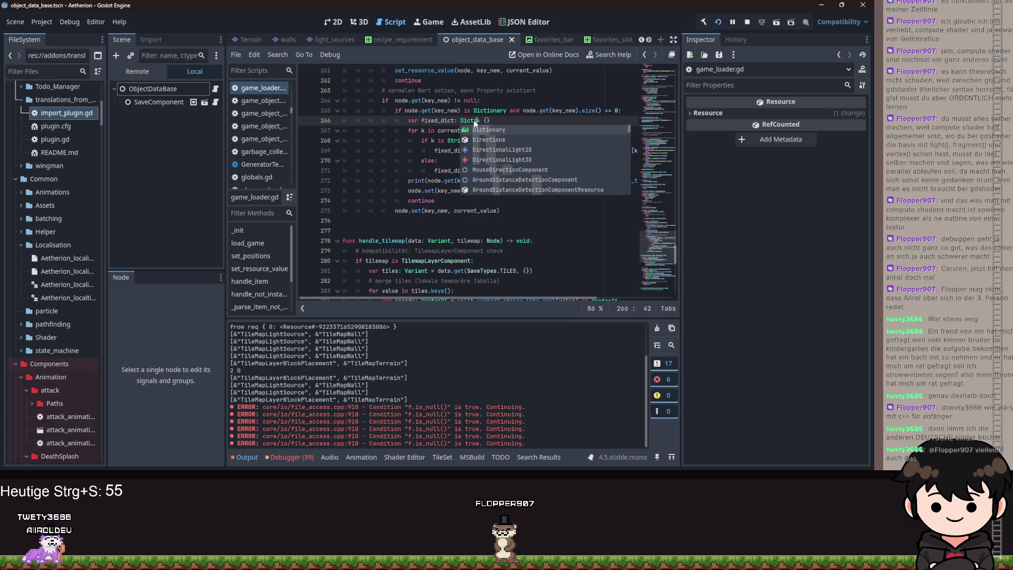
pyautogui.write('[ObjectDataBase.')
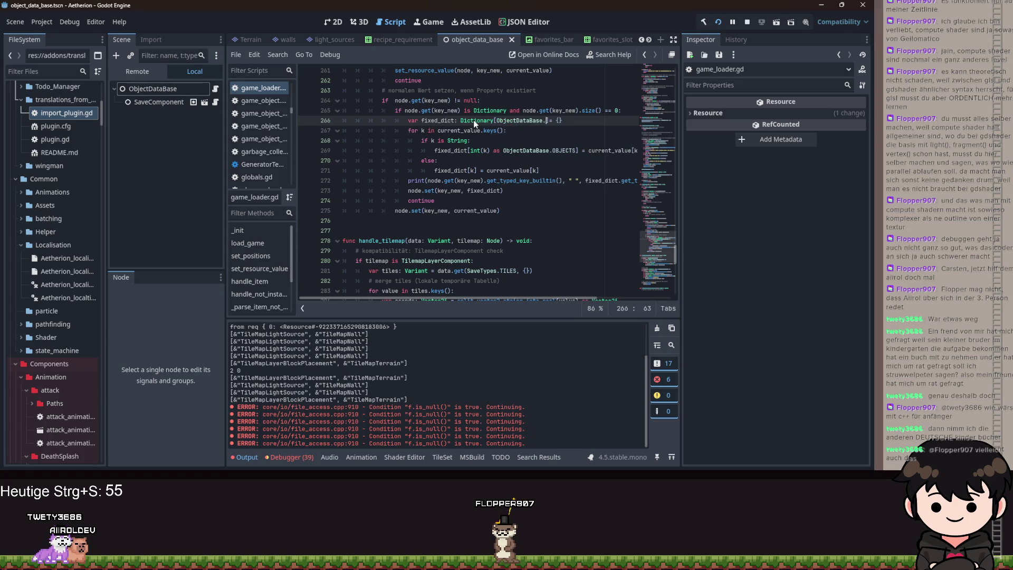
pyautogui.press('Return')
# - Complete the type as Dictionary[ObjectDataBase.OBJECTS, float] and rerun the game with F5
pyautogui.write(',ObjectDataBase')
pyautogui.hotkey('ctrl', 'BackSpace')
pyautogui.hotkey('ctrl', 'BackSpace')
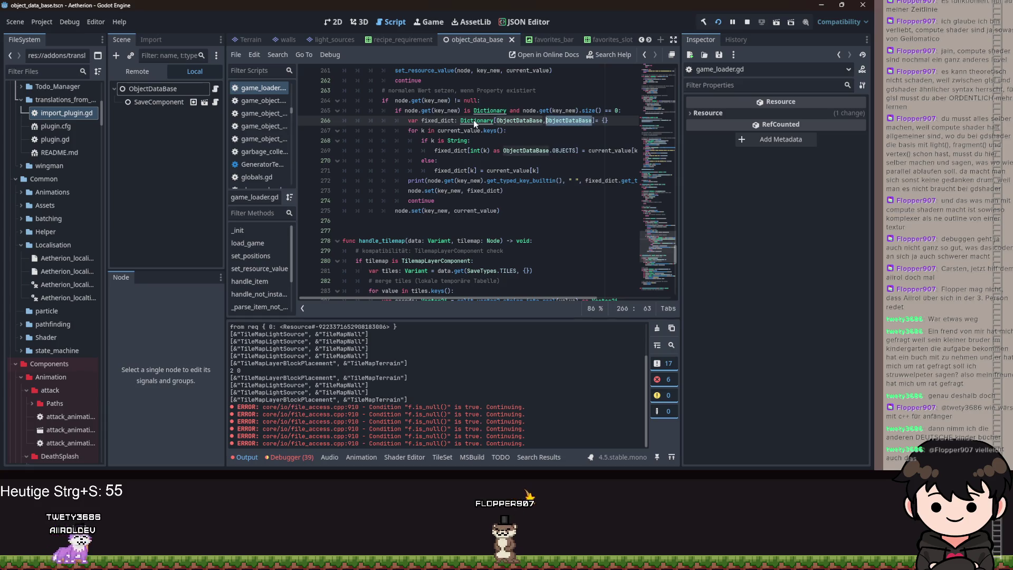
pyautogui.write('.OI')
pyautogui.press('BackSpace')
pyautogui.write('B')
pyautogui.press('Return')
pyautogui.write(', float')
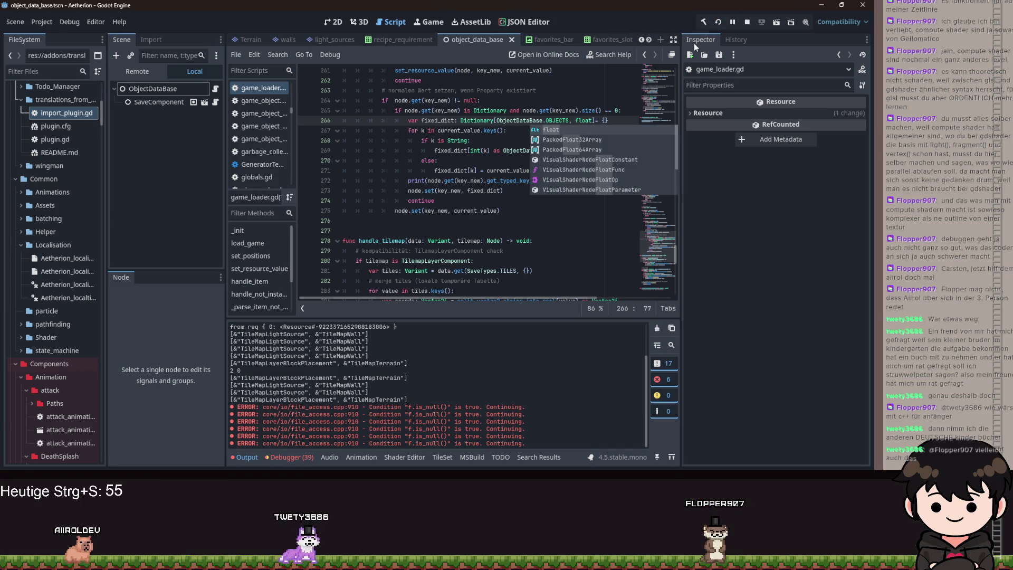
pyautogui.press('F5')
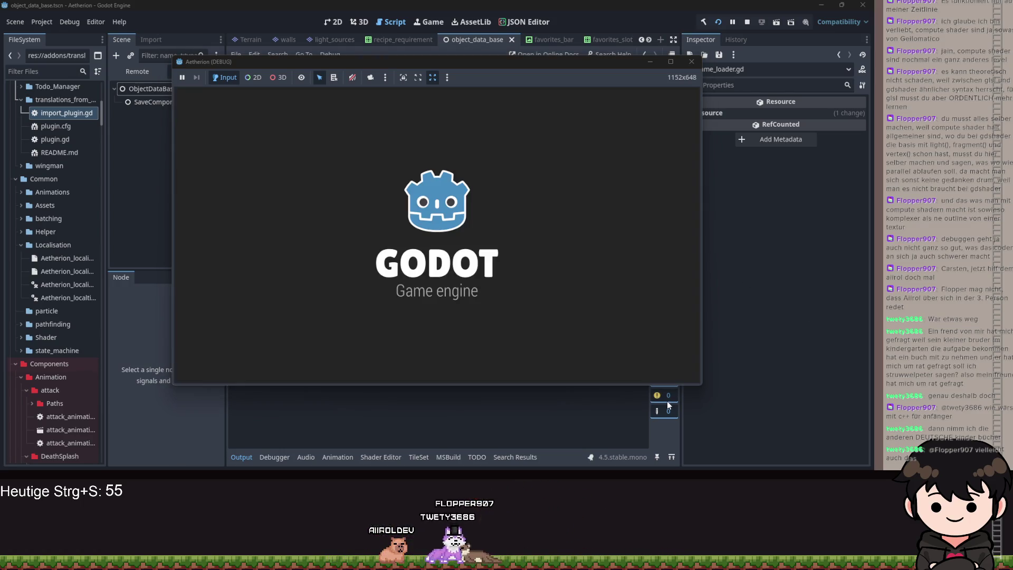
# - Continue the saved game from the main menu and resume past the line-40 breakpoint
pyautogui.click(552, 313)
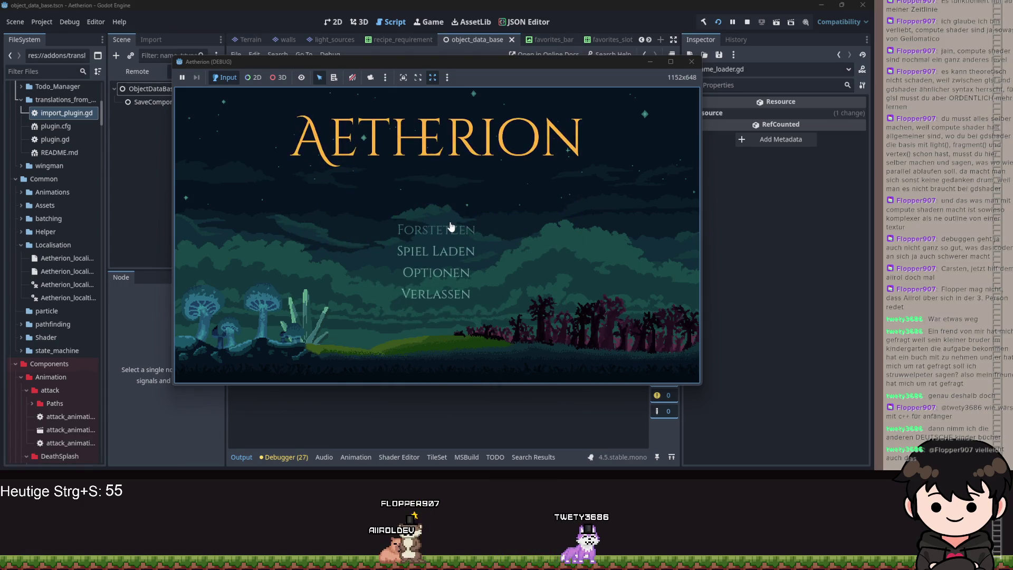
pyautogui.click(451, 228)
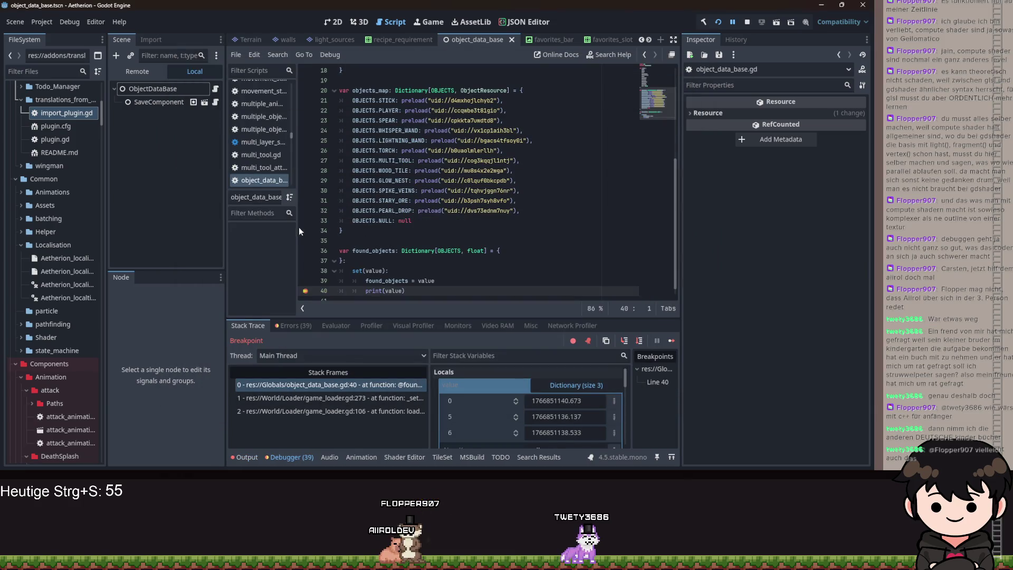
pyautogui.scroll(-1, 356, 272)
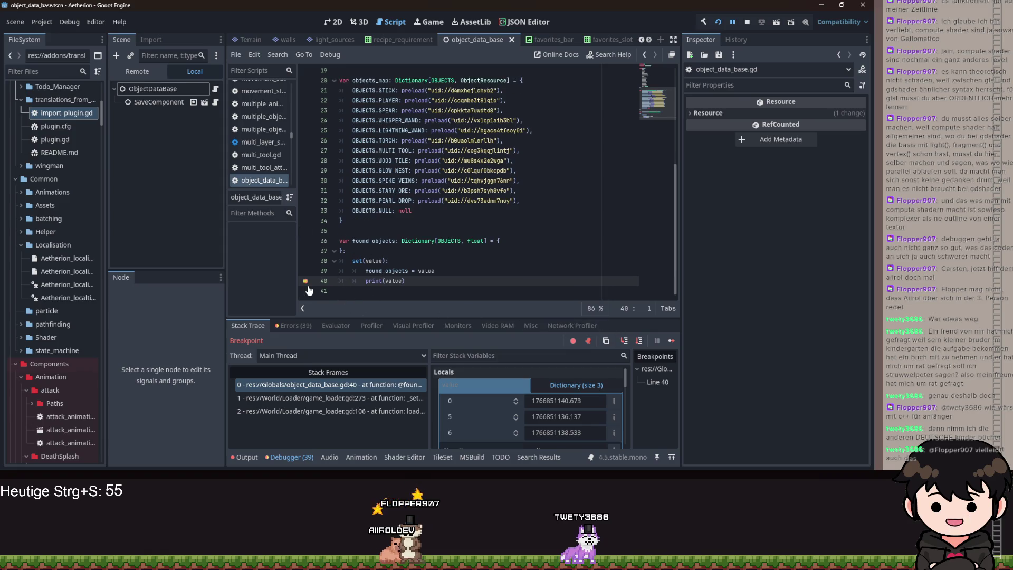
pyautogui.press('F12')
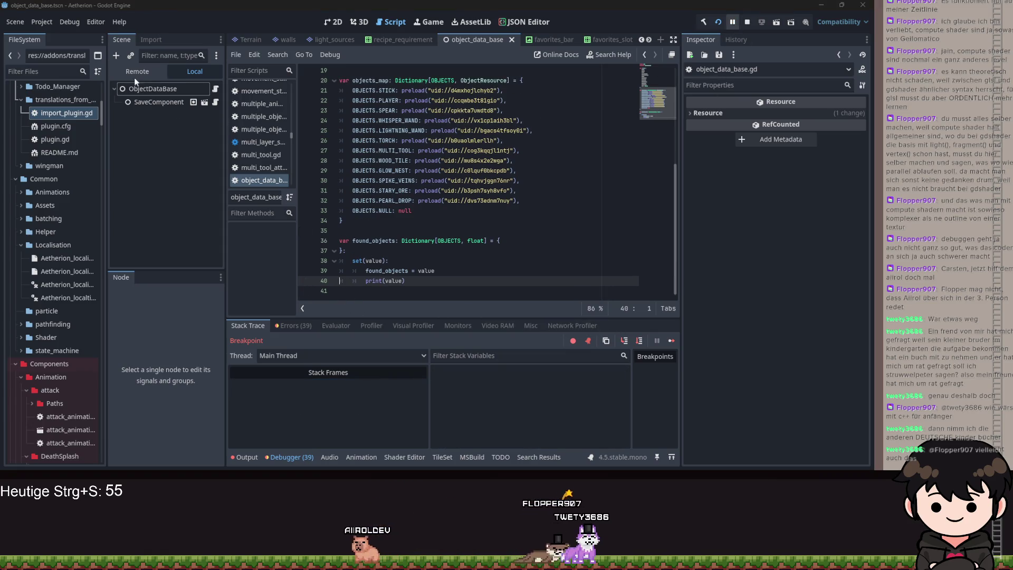
# - Inspect the live ObjectDB node in the Remote tree, showing a 3-entry found_objects dictionary
pyautogui.click(132, 72)
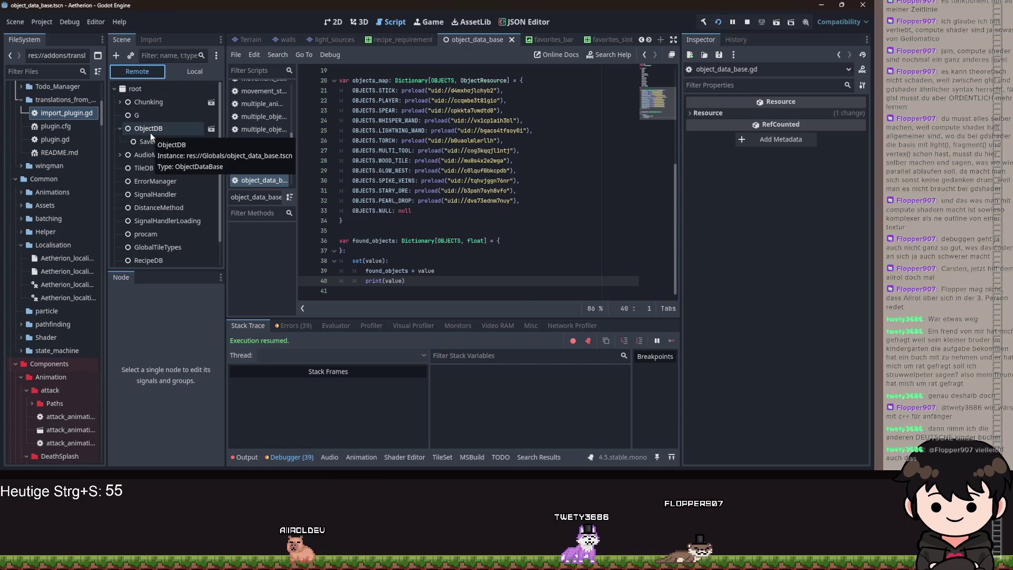
pyautogui.click(149, 131)
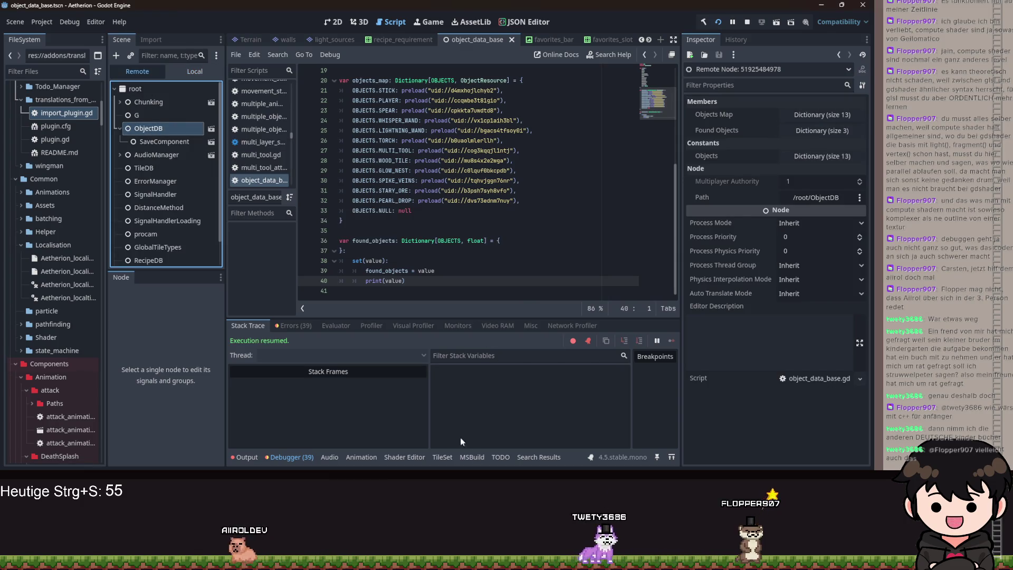
pyautogui.hotkey('alt', 'Tab')
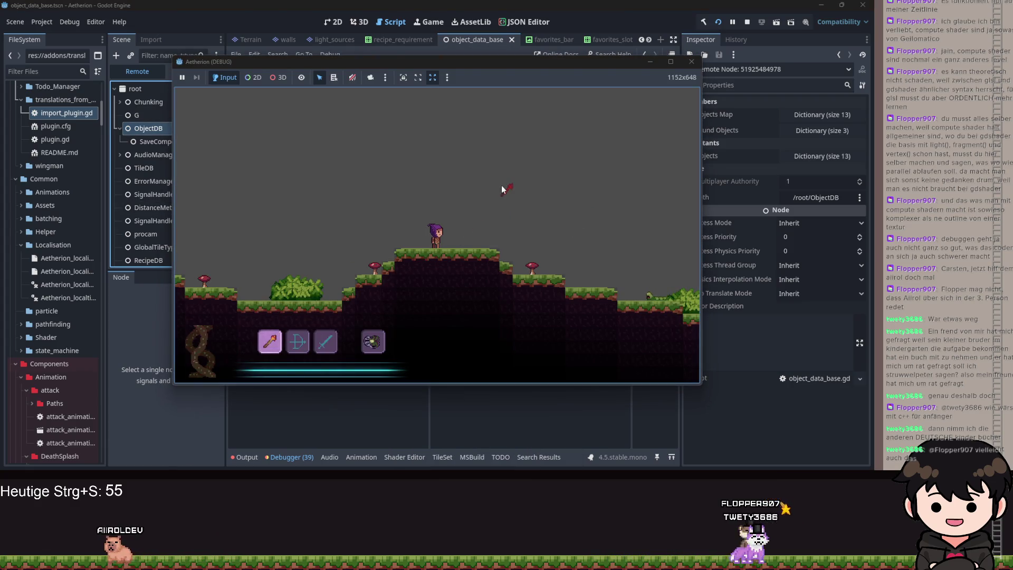
# - Open the recipe book from the inventory and flip through the first recipe pages
pyautogui.scroll(-2, 503, 182)
pyautogui.press('Escape')
pyautogui.click(259, 217)
pyautogui.click(592, 314)
pyautogui.click(592, 314)
pyautogui.click(592, 315)
pyautogui.click(591, 312)
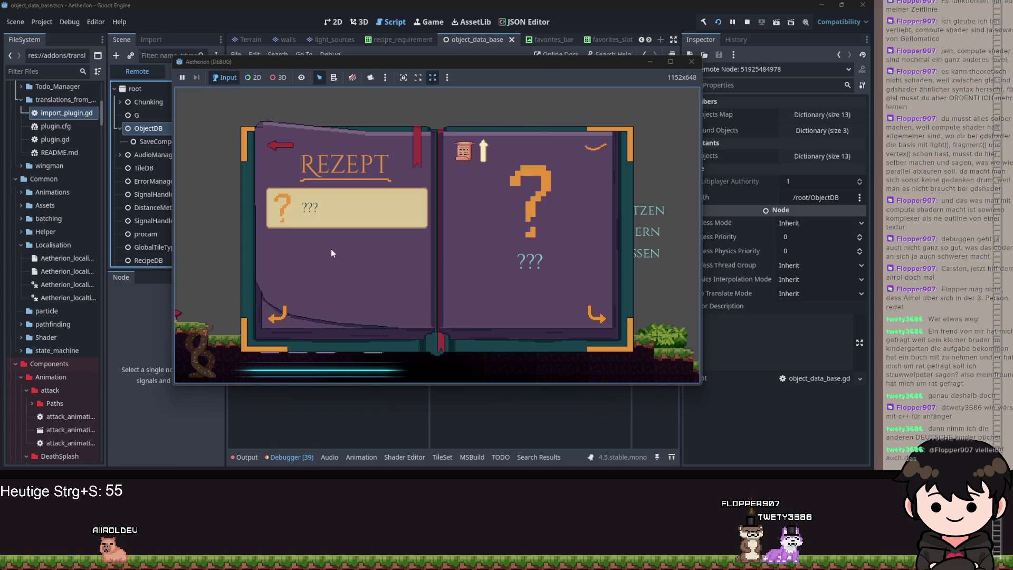
pyautogui.click(595, 315)
# - Keep turning through the remaining recipe book pages
pyautogui.scroll(-2, 359, 240)
pyautogui.scroll(-2, 365, 235)
pyautogui.click(587, 312)
pyautogui.click(596, 307)
pyautogui.click(589, 315)
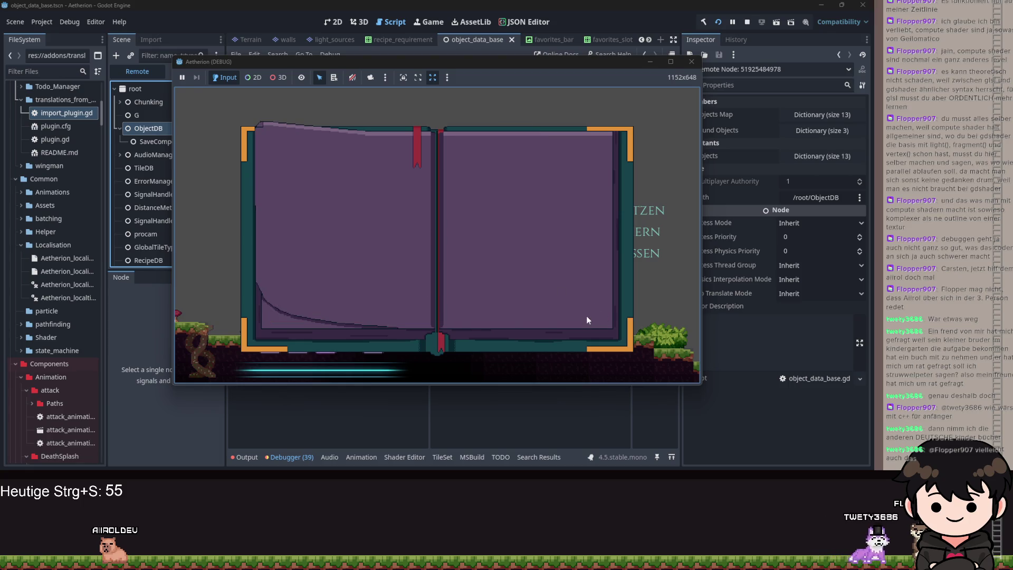
pyautogui.click(586, 315)
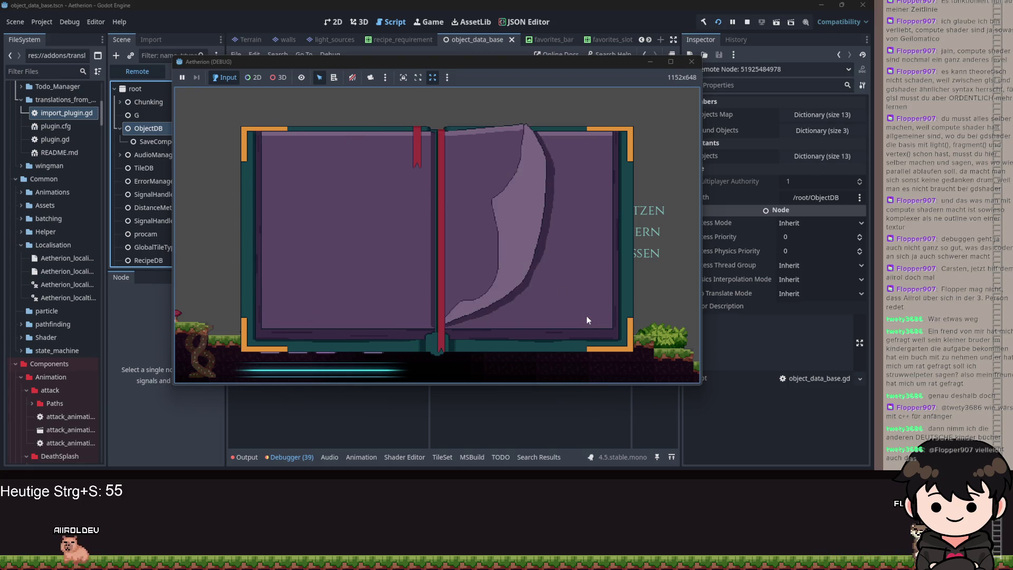
pyautogui.click(584, 314)
pyautogui.click(289, 293)
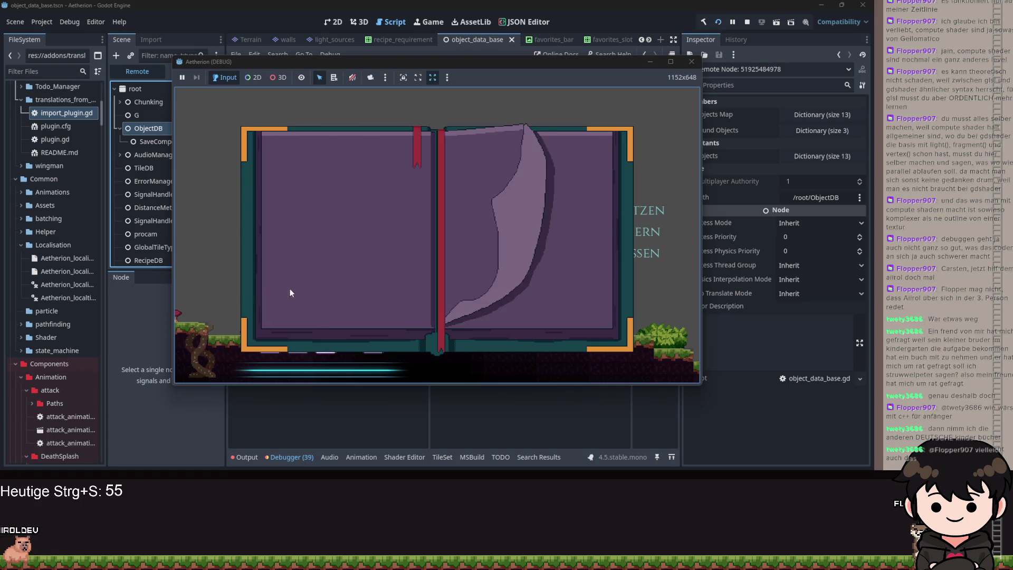
# - Open the Whisper Wand recipe showing 3 Stock, then return to the script editor
pyautogui.click(421, 136)
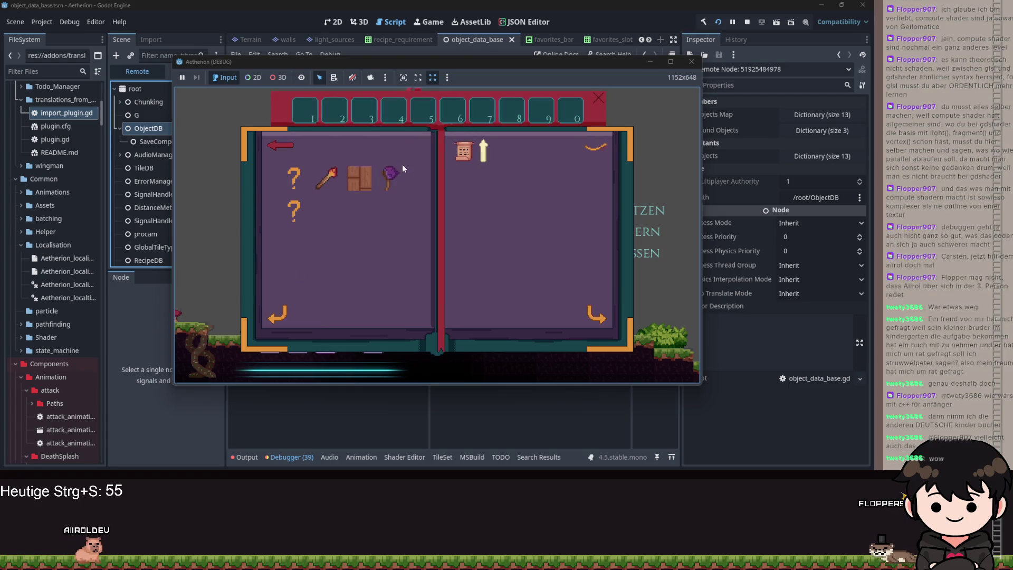
pyautogui.click(388, 175)
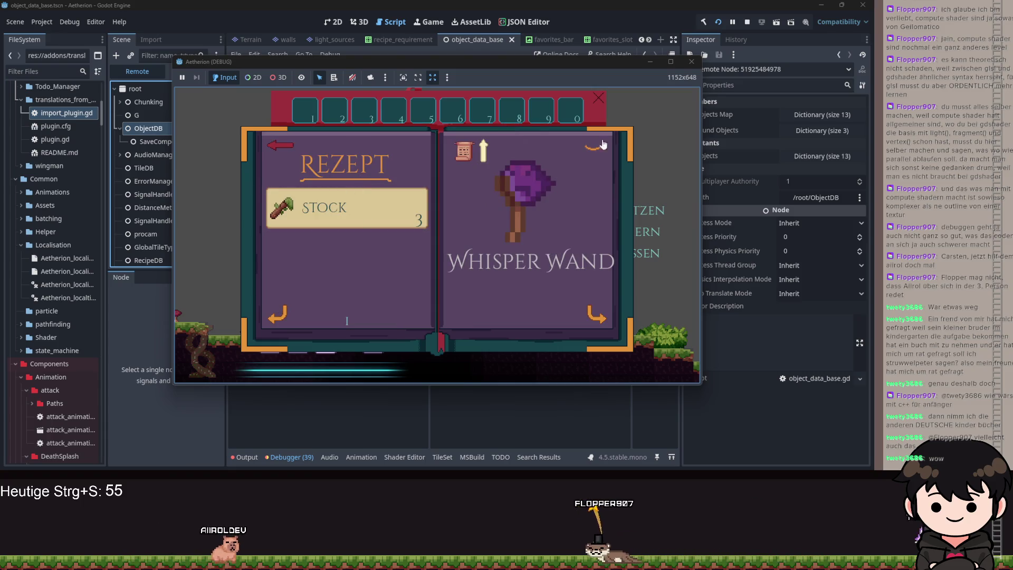
pyautogui.click(643, 68)
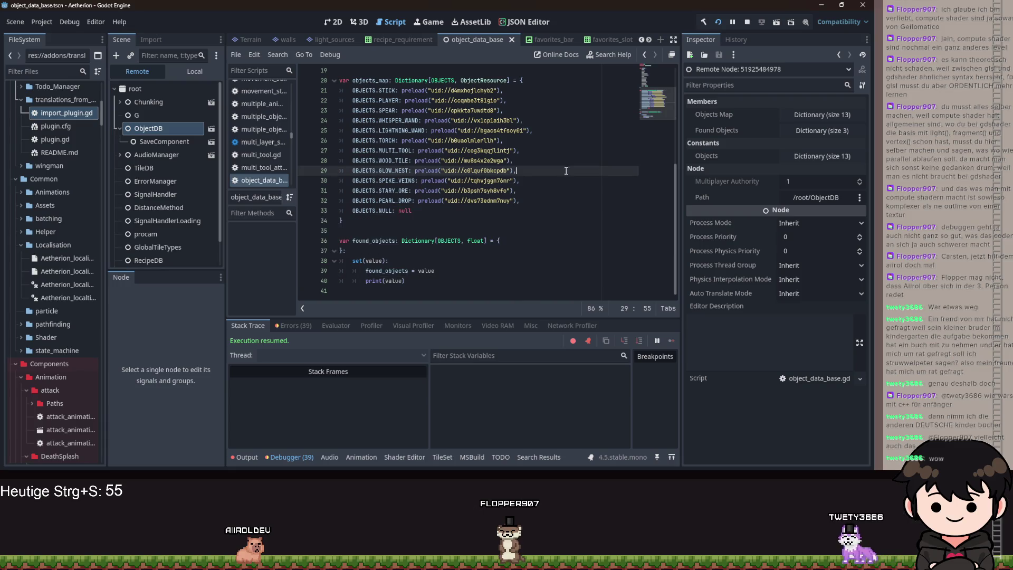
# - Replace the ObjectDataBase.OBJECTS key type in line 266's fixed_dict declaration with int
pyautogui.click(504, 111)
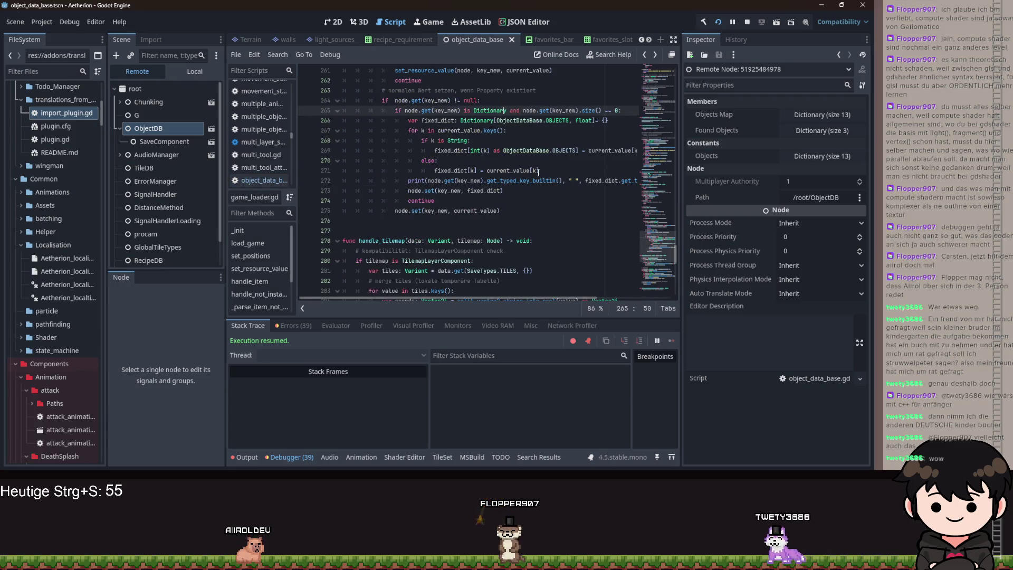
pyautogui.click(596, 121)
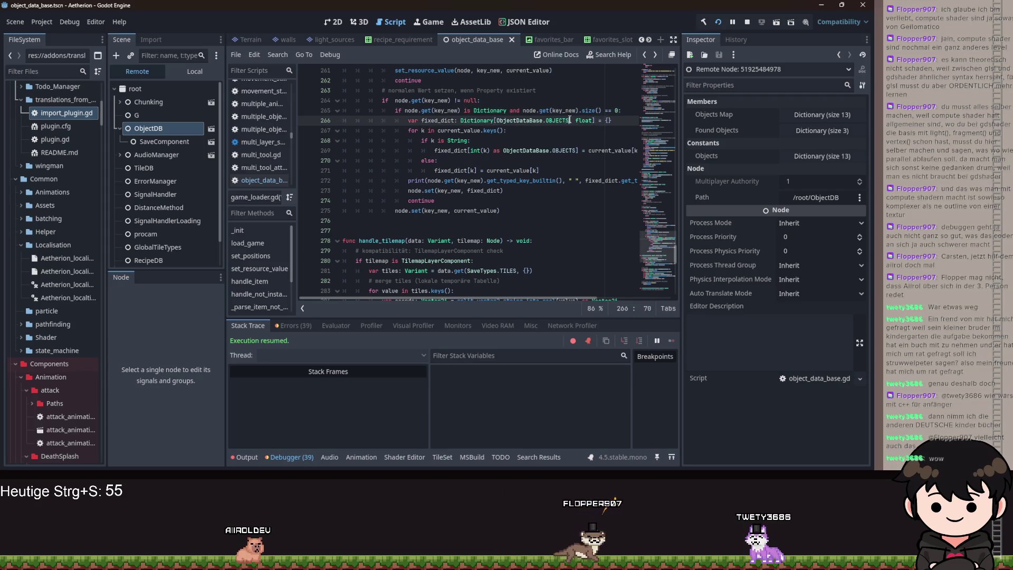
pyautogui.moveTo(570, 121); pyautogui.dragTo(497, 121)
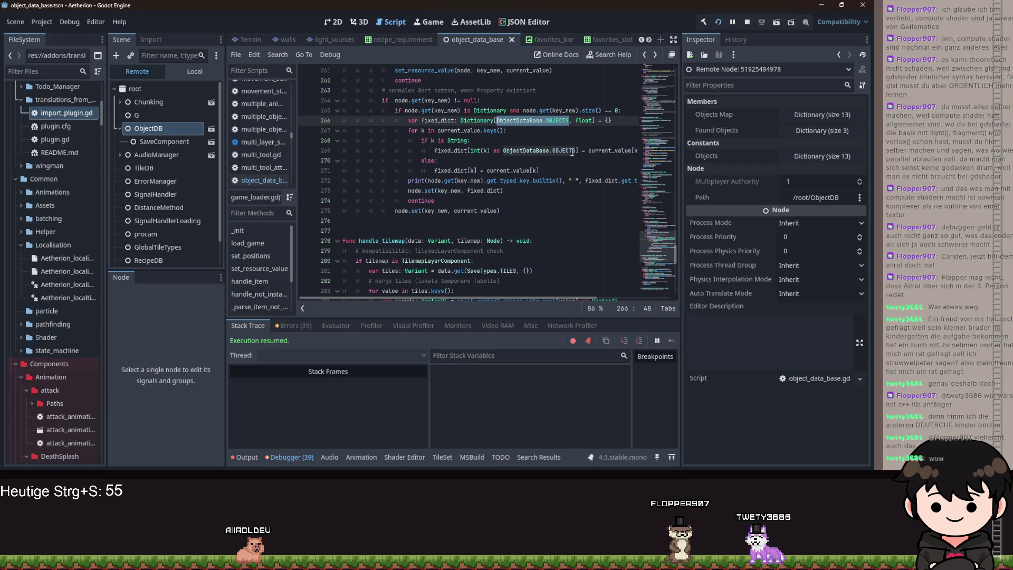
pyautogui.moveTo(572, 152)
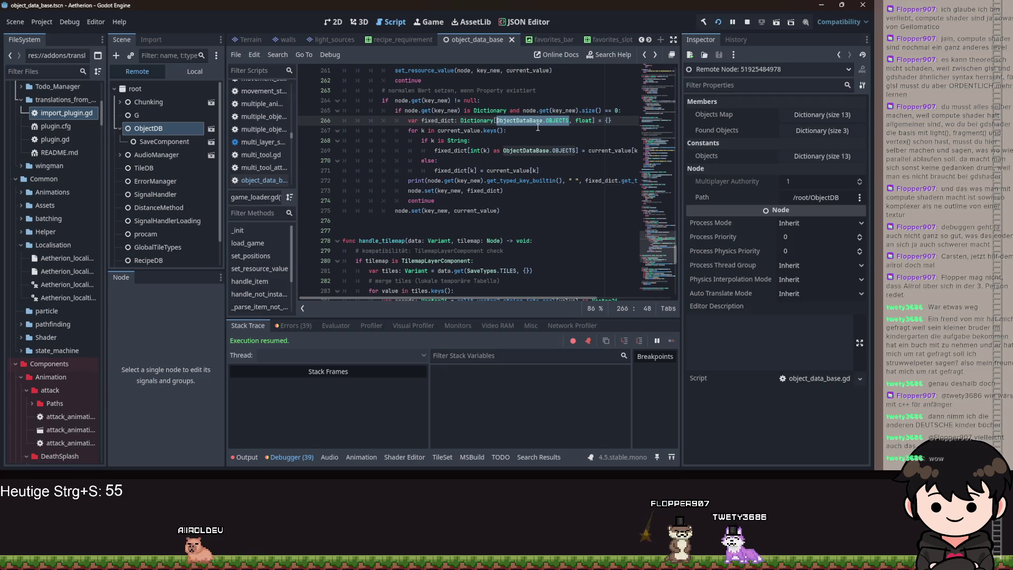
pyautogui.click(575, 152)
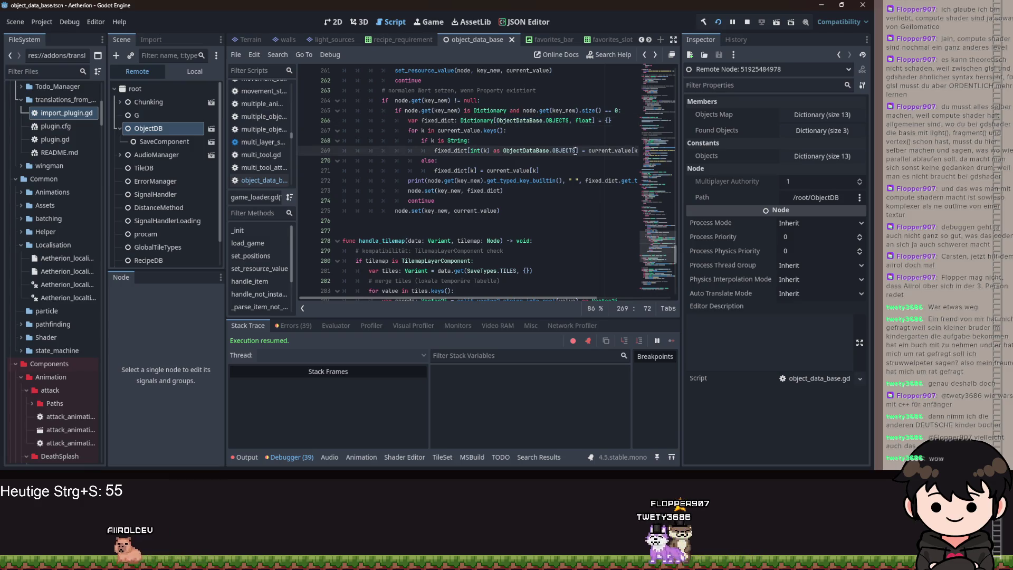
pyautogui.moveTo(569, 121); pyautogui.dragTo(496, 120)
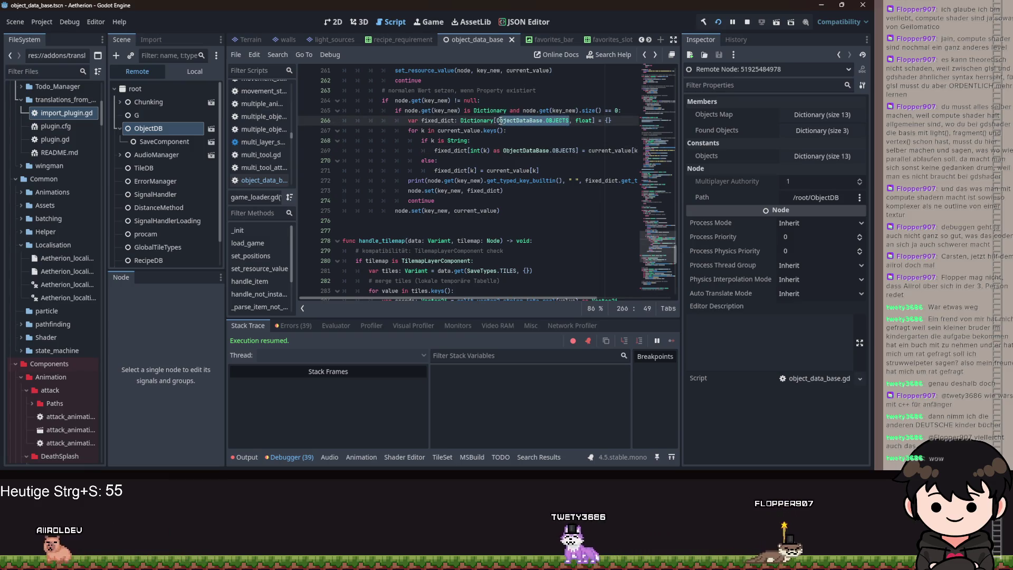
pyautogui.write('int')
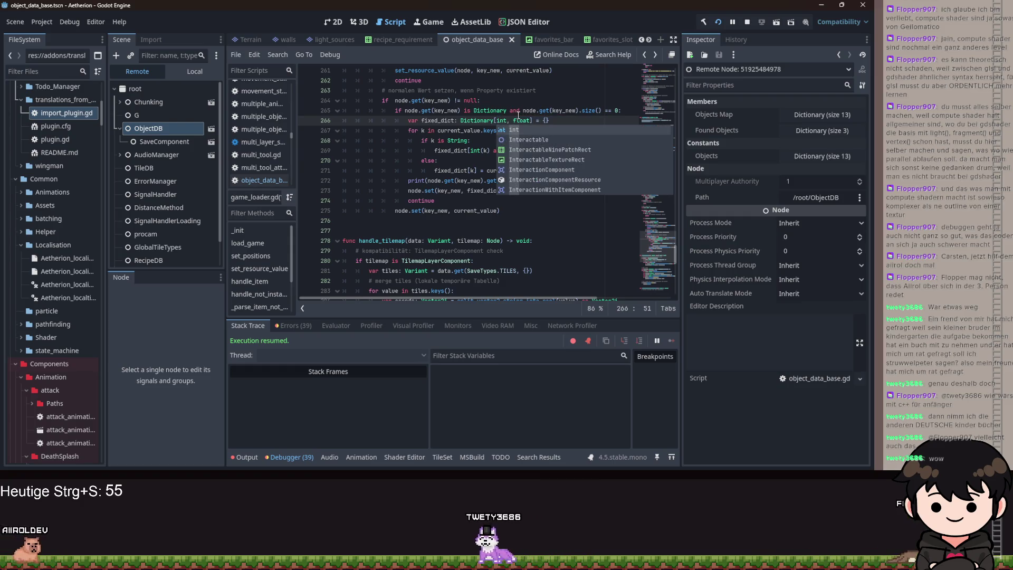
# - Strip the type parameters so line 266 reads var fixed_dict: Dictionary = {}
pyautogui.doubleClick(522, 121)
pyautogui.moveTo(526, 119)
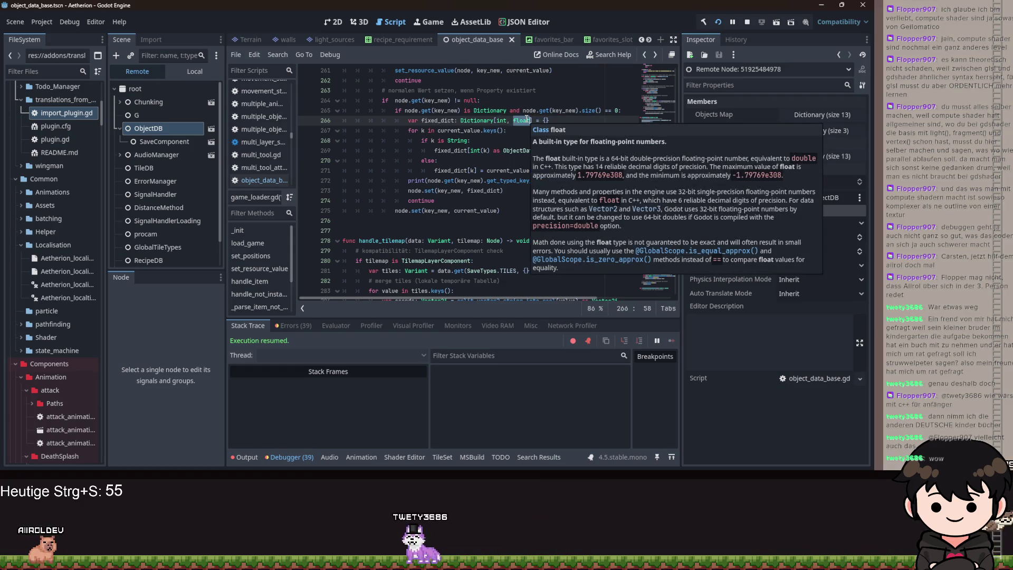
pyautogui.press('BackSpace')
pyautogui.press('BackSpace')
pyautogui.press('BackSpace')
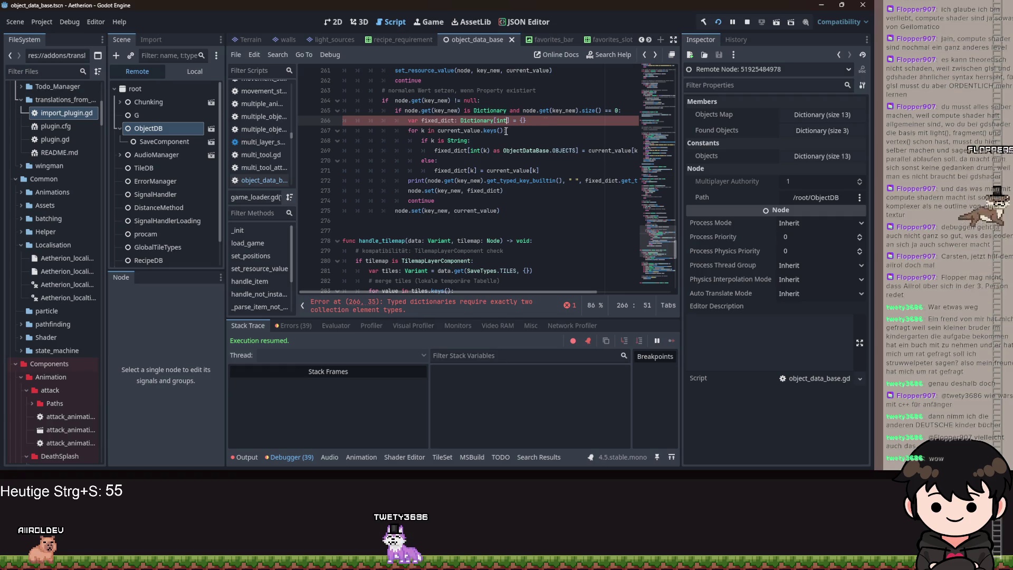
pyautogui.hotkey('ctrl', 'z')
pyautogui.press('Left')
pyautogui.press('BackSpace')
pyautogui.press('BackSpace')
pyautogui.press('BackSpace')
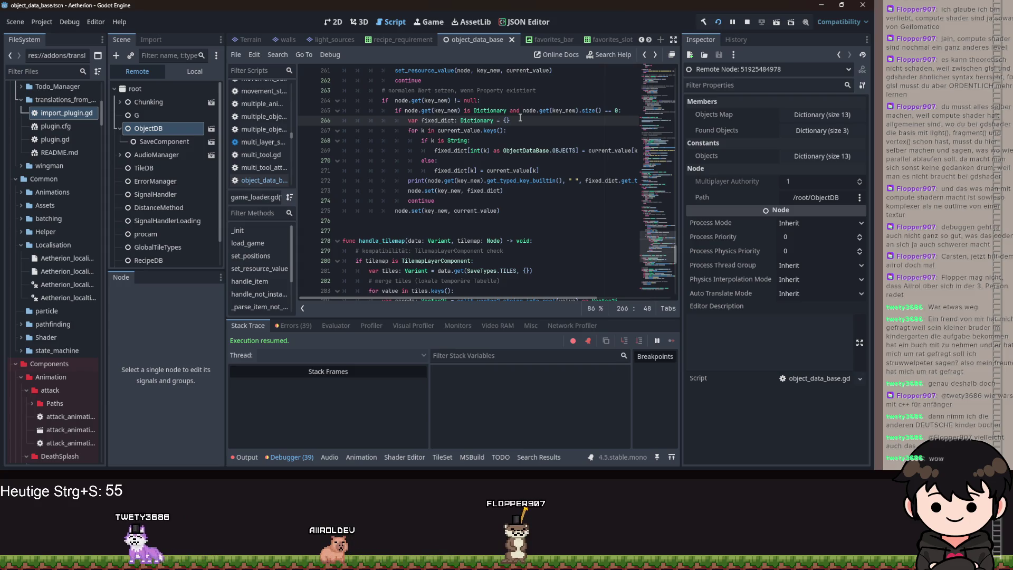
pyautogui.click(548, 168)
# - Add line 272: var new := fixed_dict.duplicate(true)
pyautogui.press('Return')
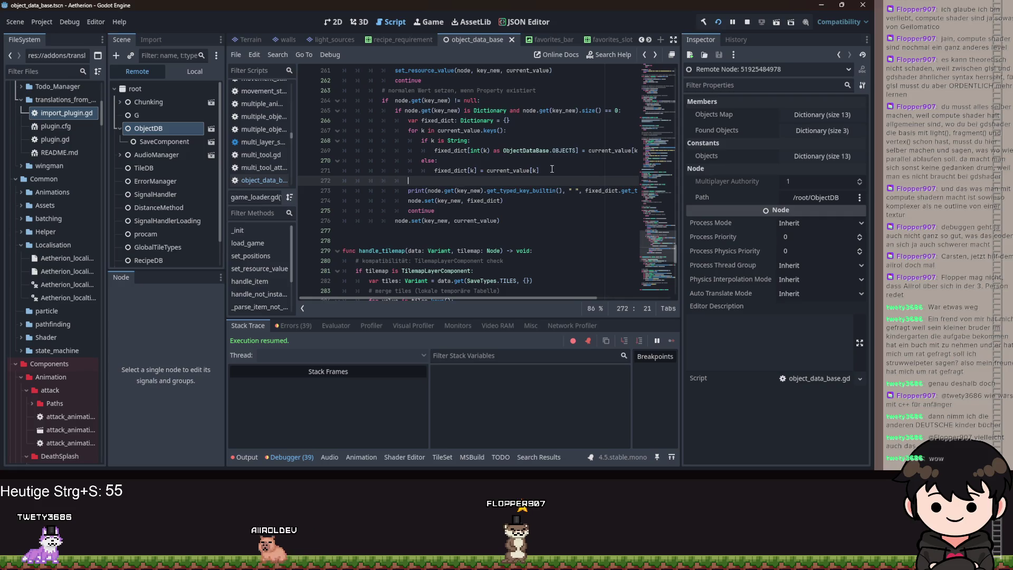
pyautogui.write('var new:')
pyautogui.press('BackSpace')
pyautogui.write('= TileAudioSfx')
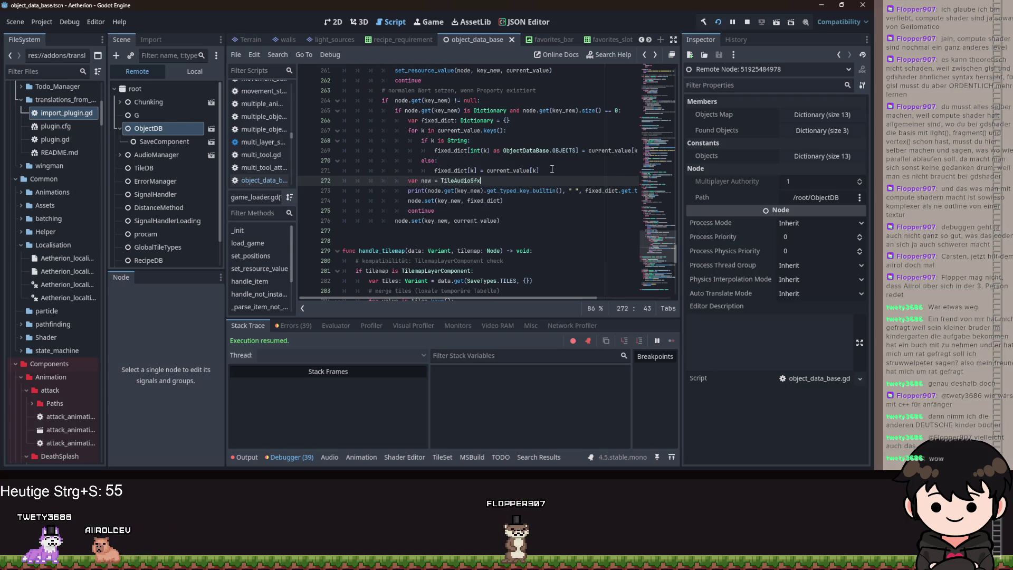
pyautogui.write('ix')
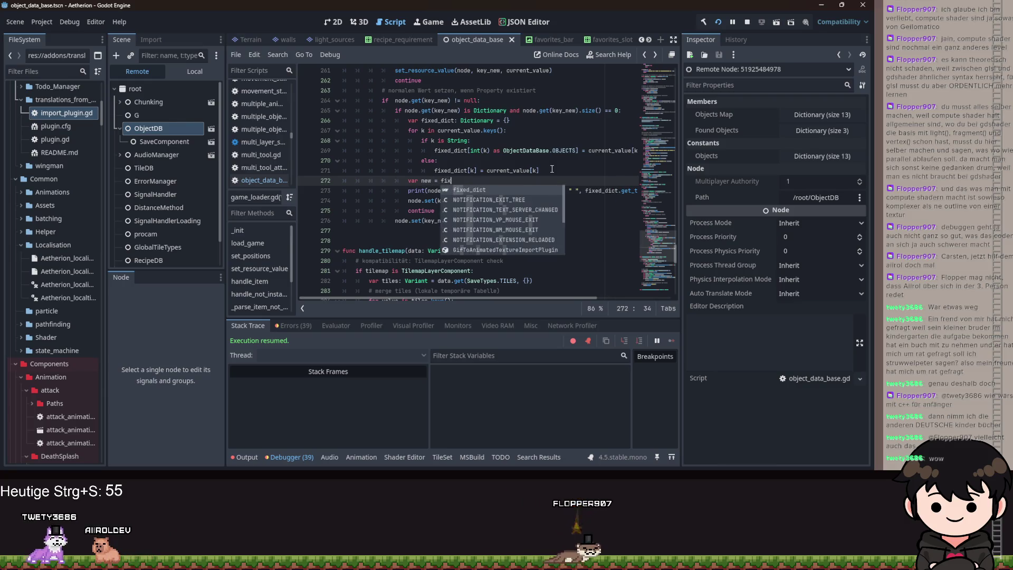
pyautogui.write('ed_dict.duplicate(true')
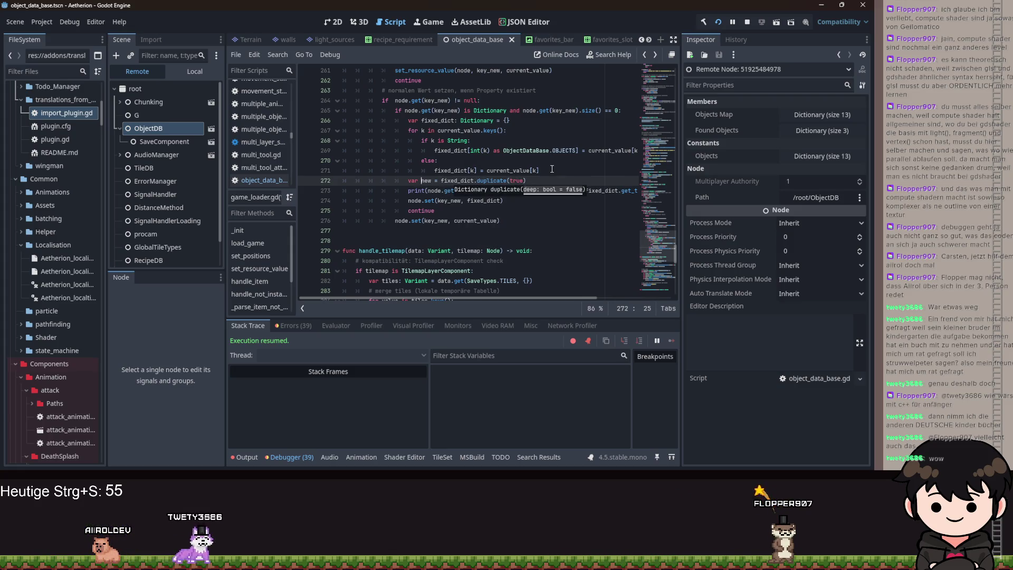
pyautogui.hotkey('ctrl', 'Left')
pyautogui.hotkey('ctrl', 'Left')
pyautogui.hotkey('ctrl', 'Left')
pyautogui.write(':')
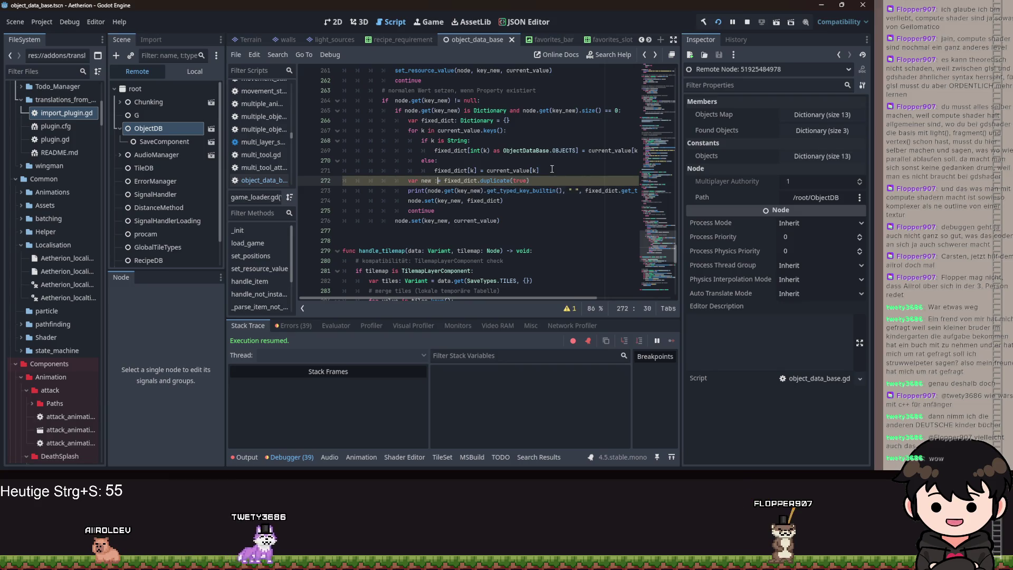
# - Use new instead of fixed_dict in the set and print calls, save, and restart the game
pyautogui.doubleClick(501, 200)
pyautogui.write('new')
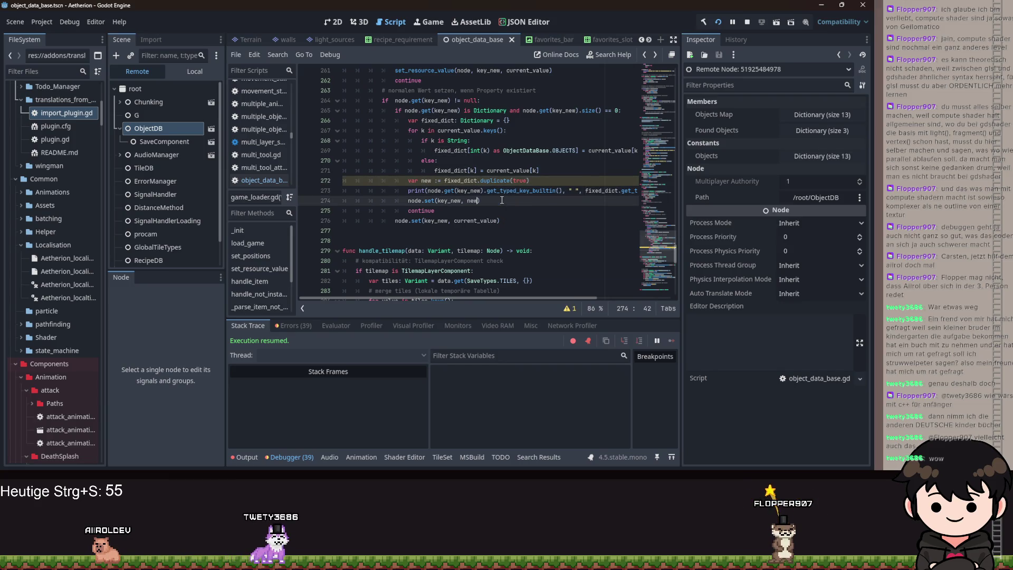
pyautogui.doubleClick(602, 190)
pyautogui.write('new')
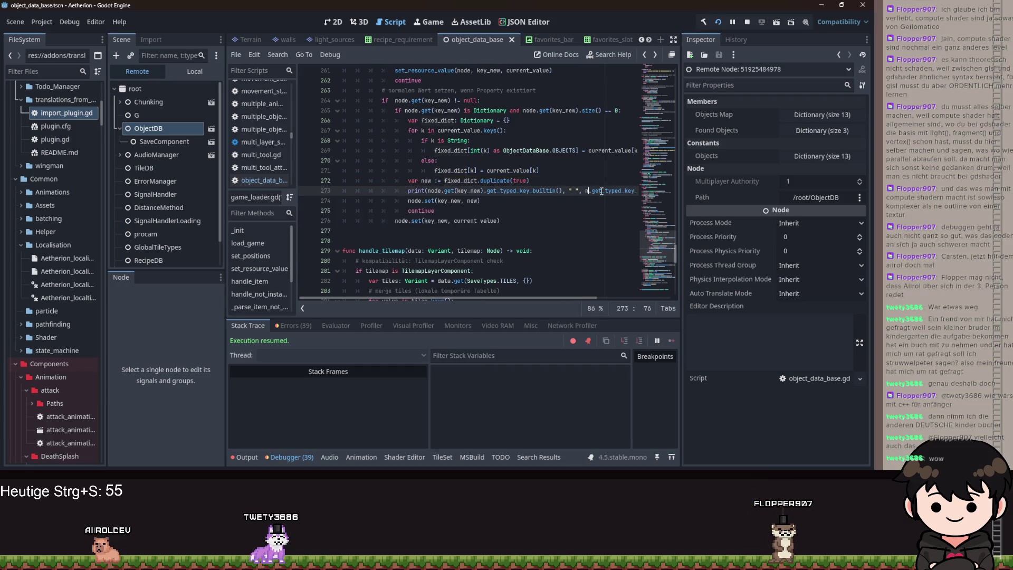
pyautogui.click(515, 170)
pyautogui.hotkey('ctrl', 's')
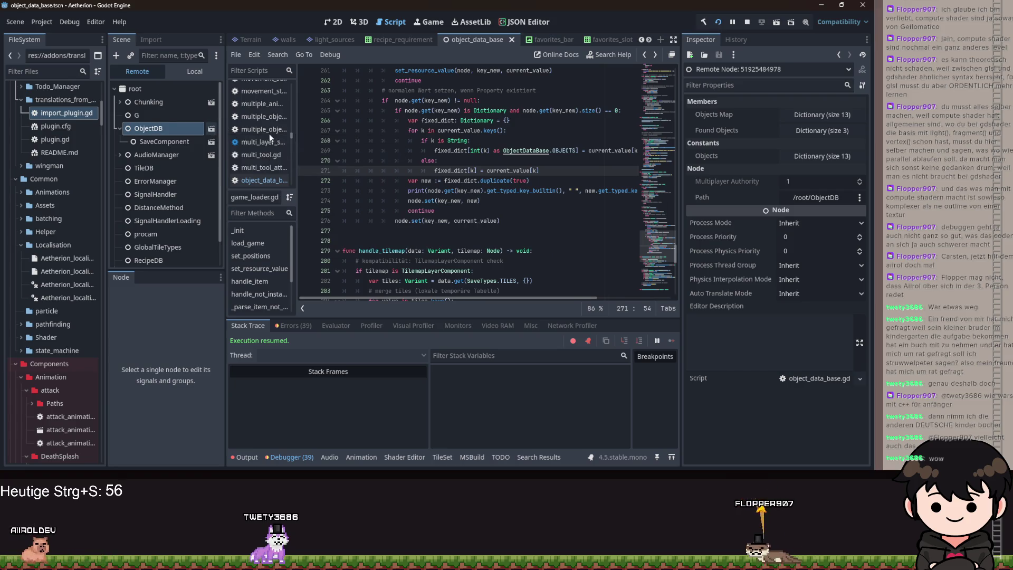
pyautogui.click(716, 22)
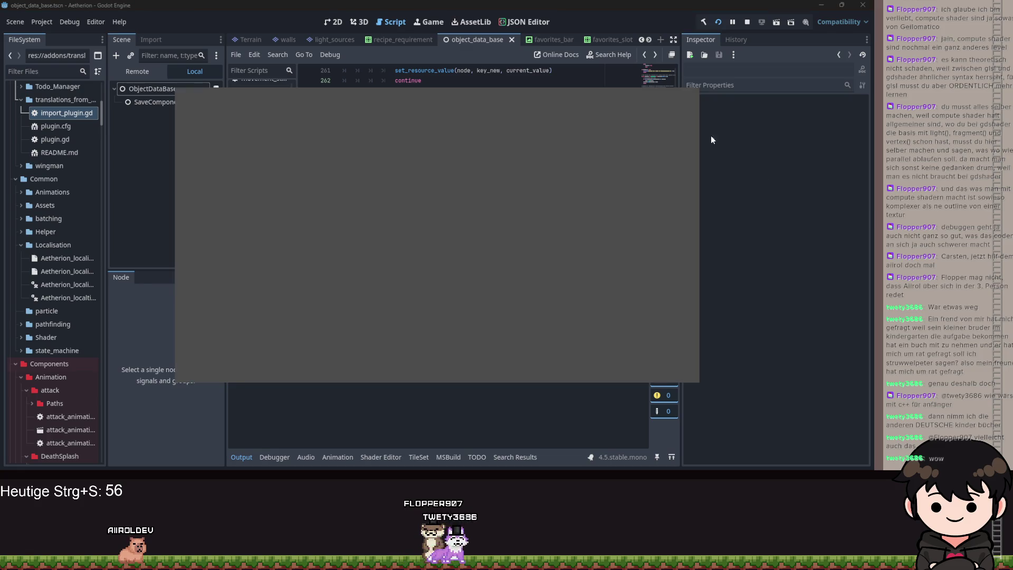
# - Close the running Aetherion game window
pyautogui.click(572, 83)
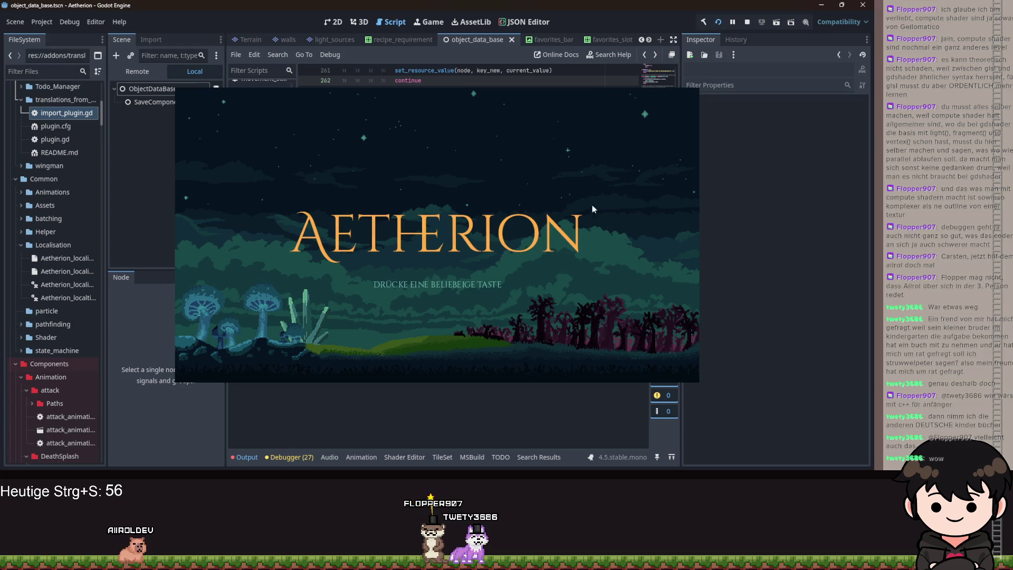
pyautogui.moveTo(528, 450)
pyautogui.click(557, 431)
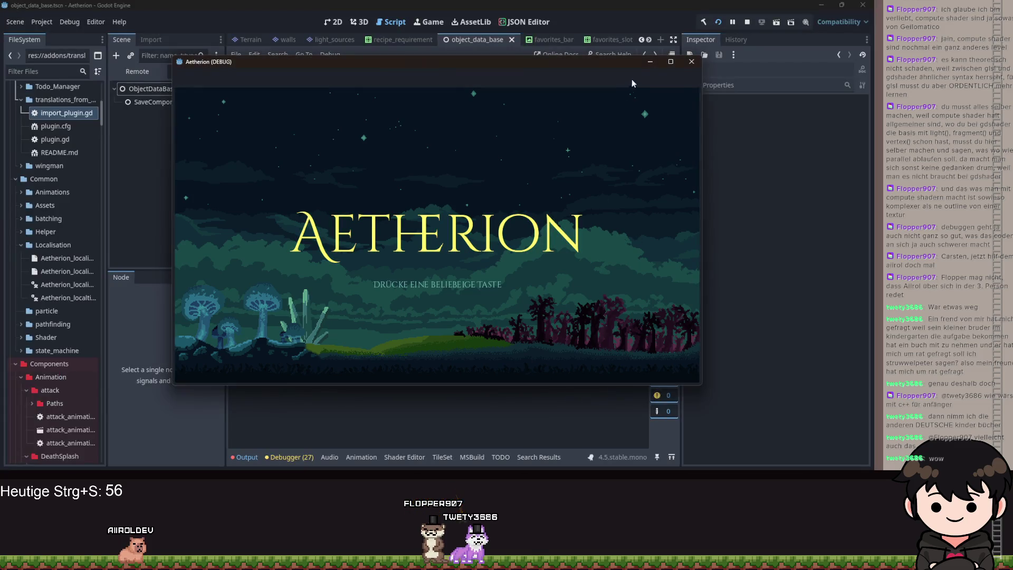
pyautogui.click(644, 64)
# - Delete the 'as ObjectDataBase.OBJECTS' cast after int(k) on line 269 and save
pyautogui.moveTo(576, 150); pyautogui.dragTo(493, 150)
pyautogui.press('BackSpace')
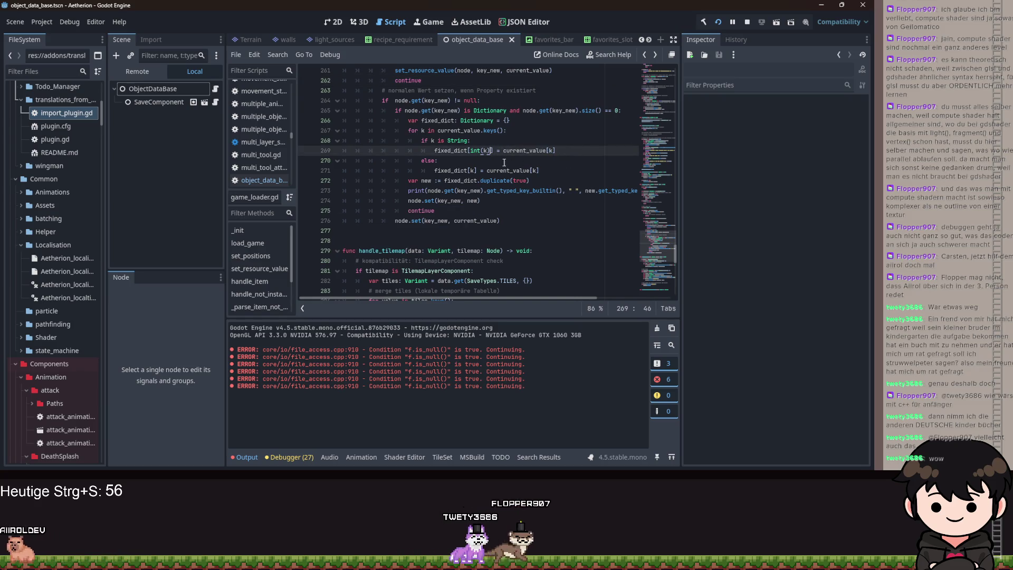
pyautogui.hotkey('ctrl', 's')
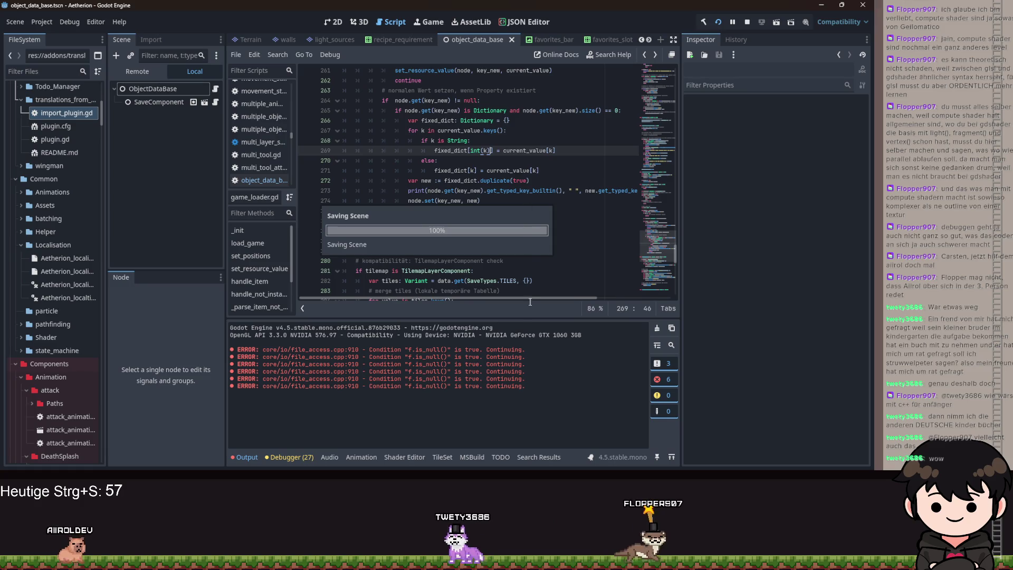
# - Continue the saved game in the relaunched Aetherion window, then close it once loaded
pyautogui.moveTo(488, 478)
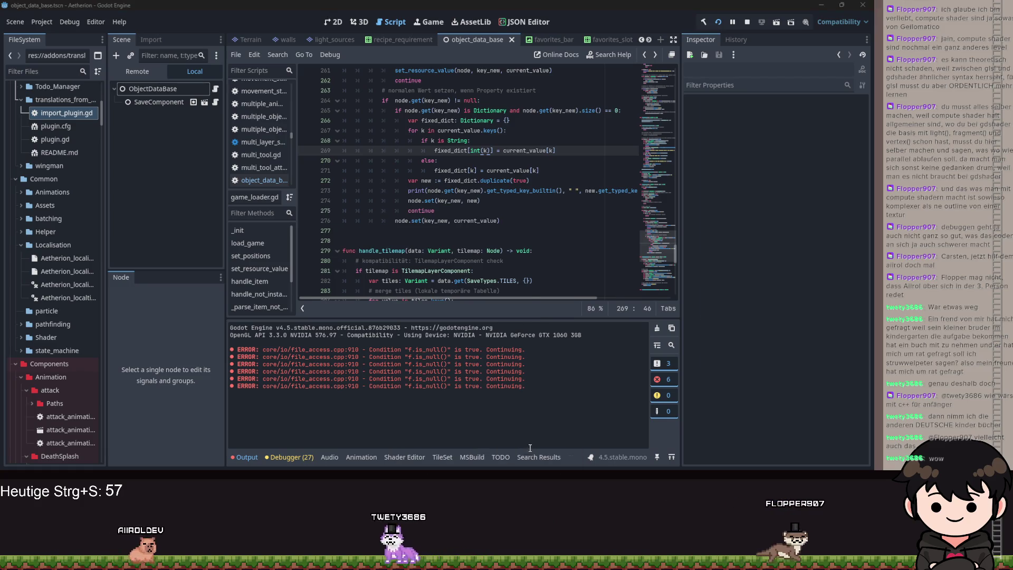
pyautogui.click(530, 447)
pyautogui.click(479, 194)
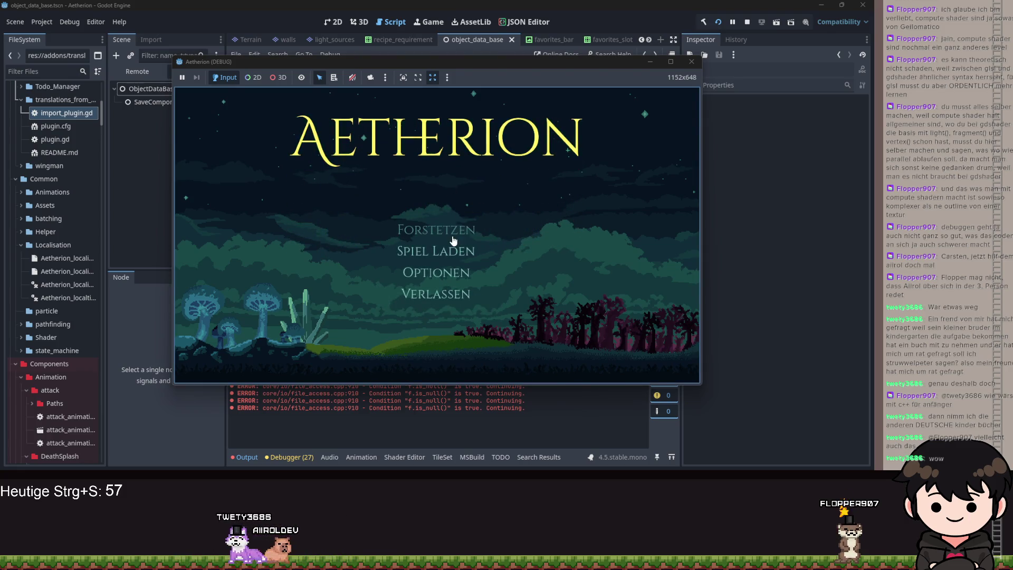
pyautogui.click(453, 233)
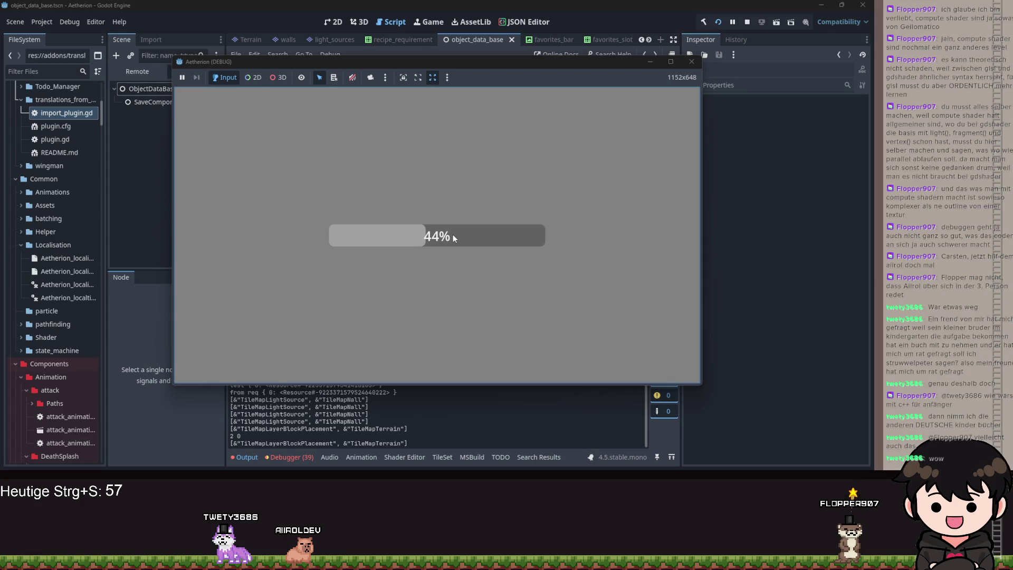
pyautogui.click(646, 62)
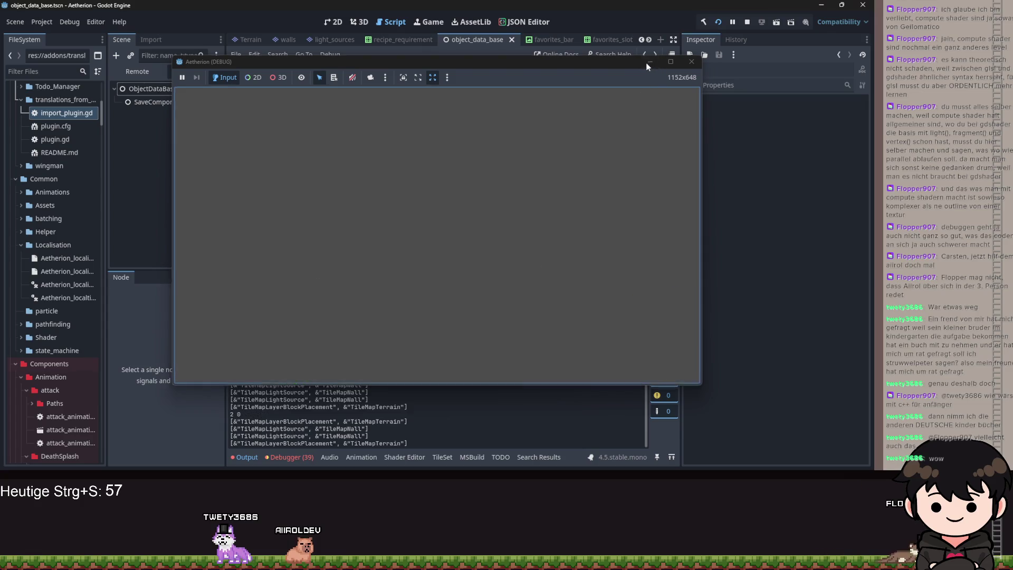
pyautogui.click(478, 190)
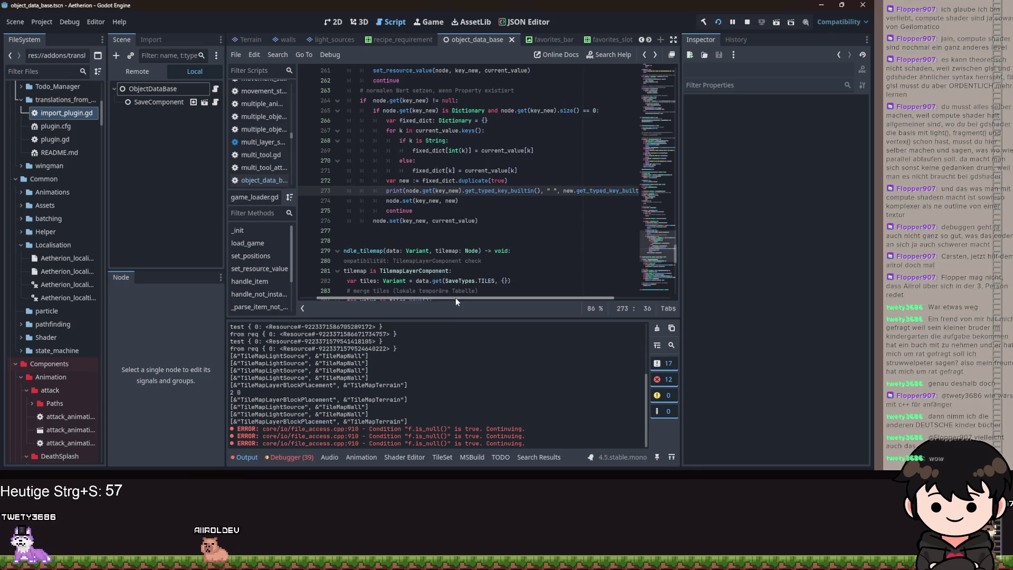
# - Annotate new on line 272 as Dictionary and delete the empty line below it
pyautogui.click(440, 183)
pyautogui.press('BackSpace')
pyautogui.press('BackSpace')
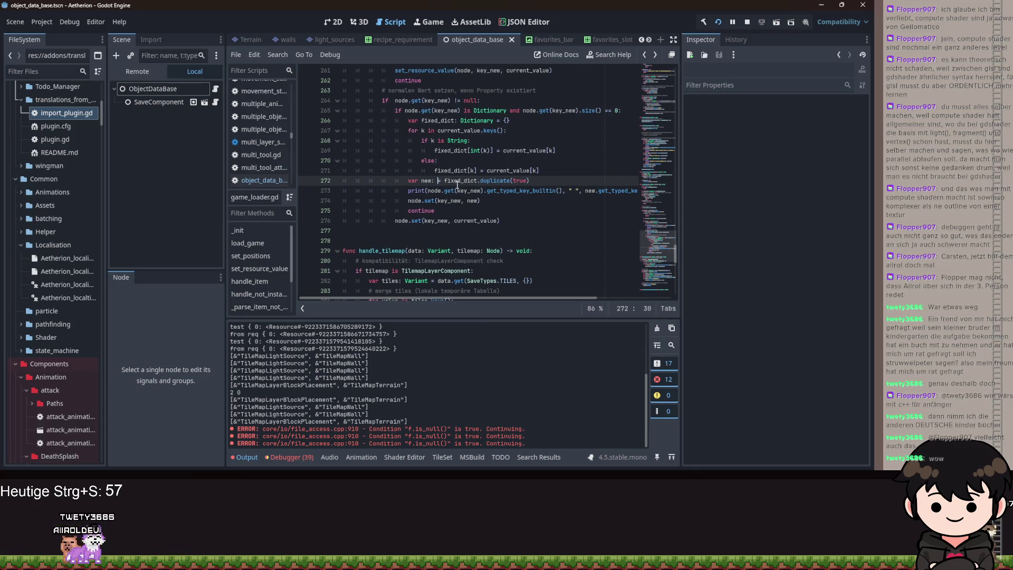
pyautogui.write('Dic')
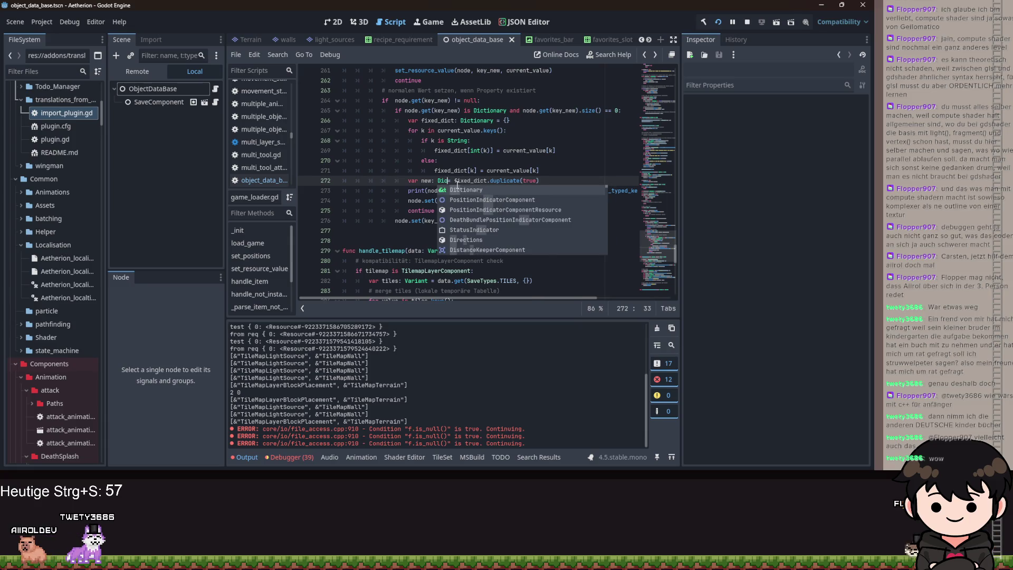
pyautogui.press('Return')
pyautogui.hotkey('ctrl', 'Right')
pyautogui.hotkey('ctrl', 'Right')
pyautogui.hotkey('ctrl', 'Right')
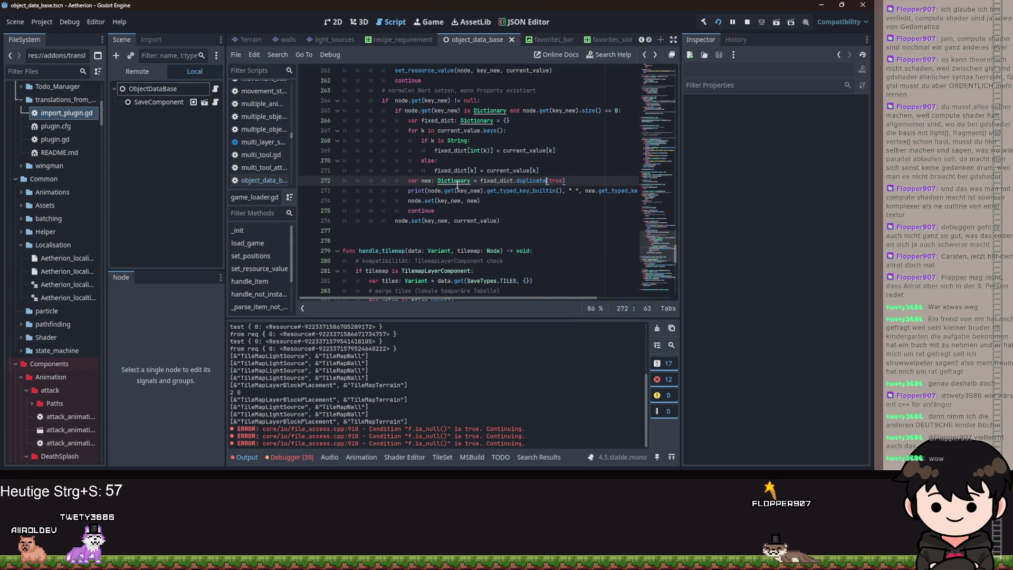
pyautogui.press('End')
pyautogui.press('Return')
pyautogui.write('m')
pyautogui.press('BackSpace')
pyautogui.press('BackSpace')
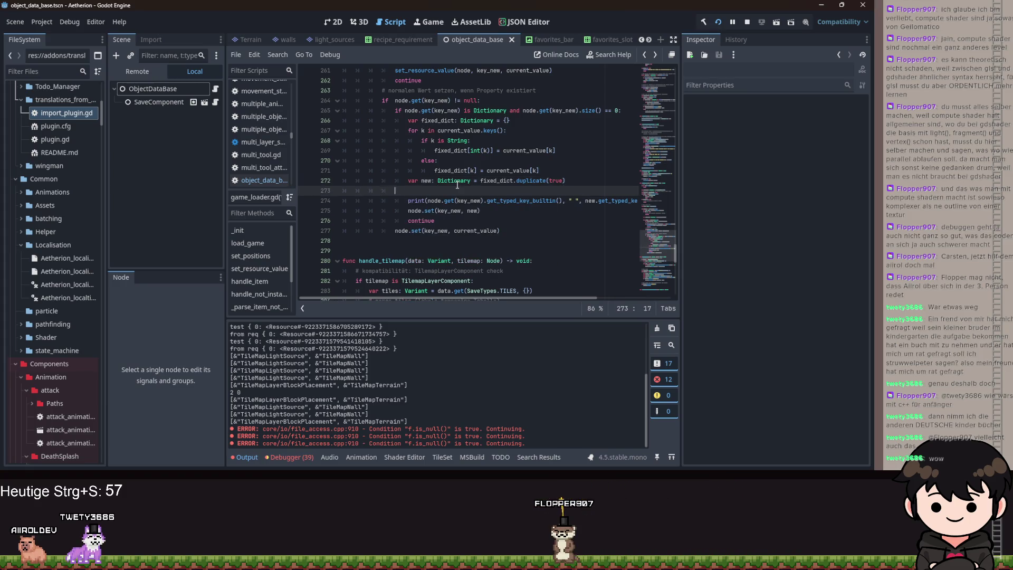
pyautogui.hotkey('ctrl', 'shift', 'k')
# - Try typing typeof(fixed) inside Dictionary[ ] brackets on line 272, then delete it
pyautogui.click(469, 181)
pyautogui.write('[fixc')
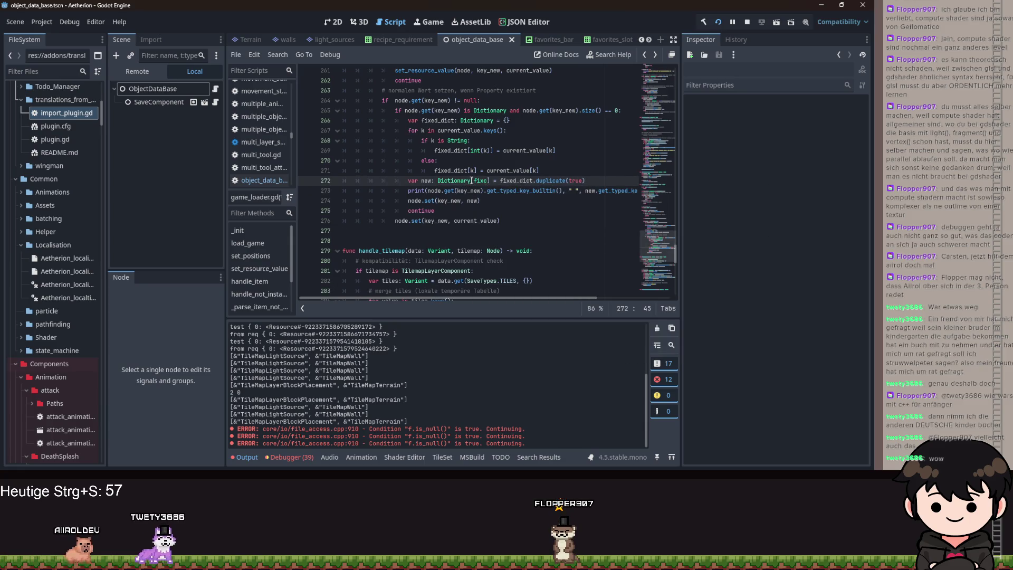
pyautogui.write('ed_dict.')
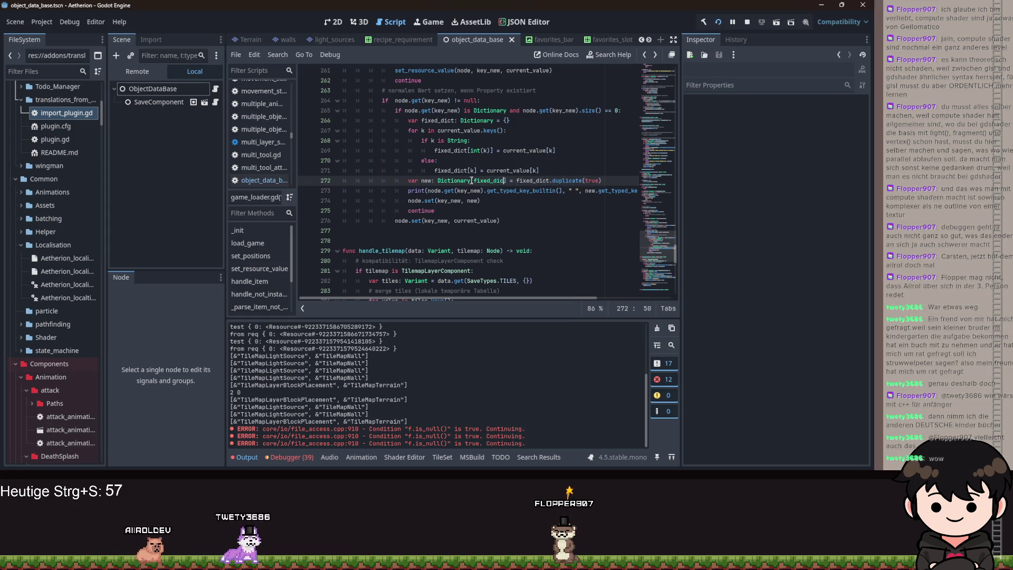
pyautogui.press('BackSpace')
pyautogui.press('BackSpace')
pyautogui.press('BackSpace')
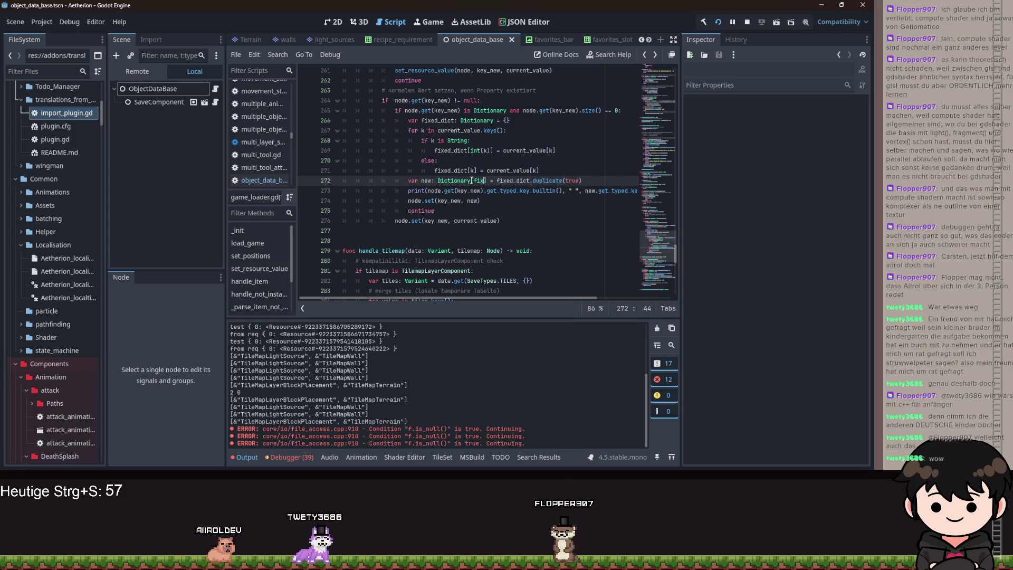
pyautogui.write('typeof(')
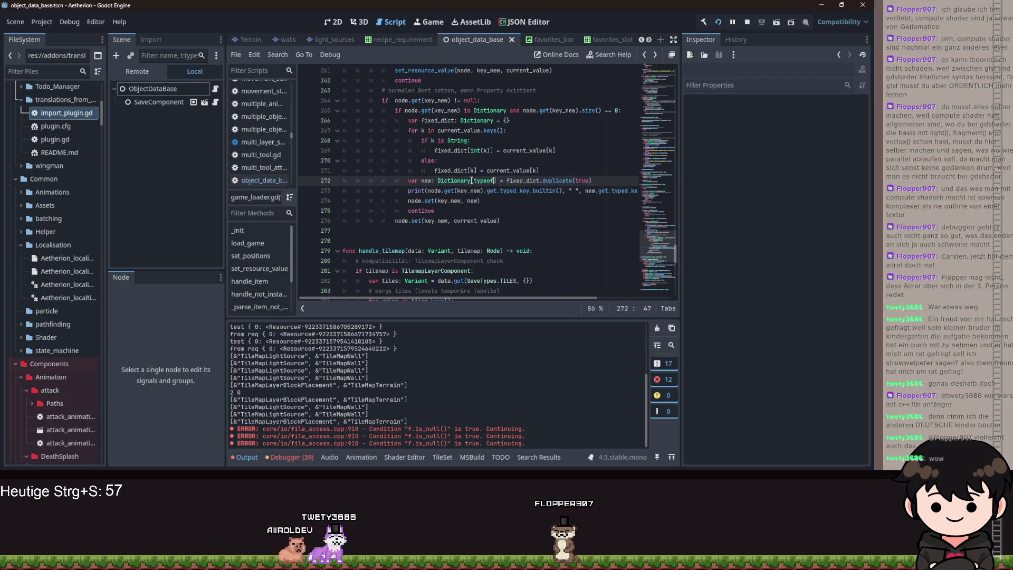
pyautogui.write('fi')
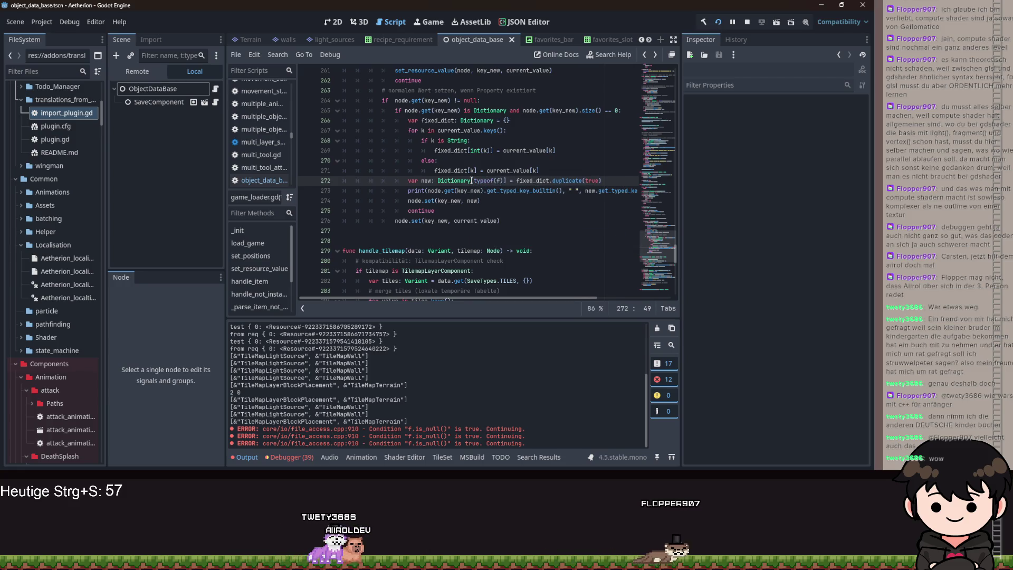
pyautogui.write('xed')
pyautogui.hotkey('ctrl', 'shift', 'Left')
pyautogui.hotkey('ctrl', 'shift', 'Left')
pyautogui.hotkey('ctrl', 'shift', 'Left')
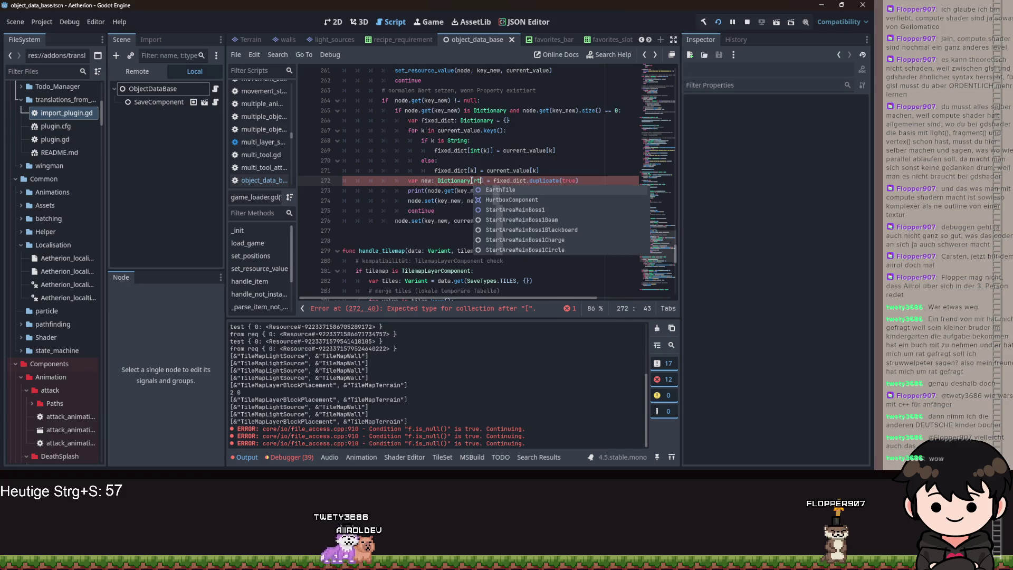
pyautogui.press('BackSpace')
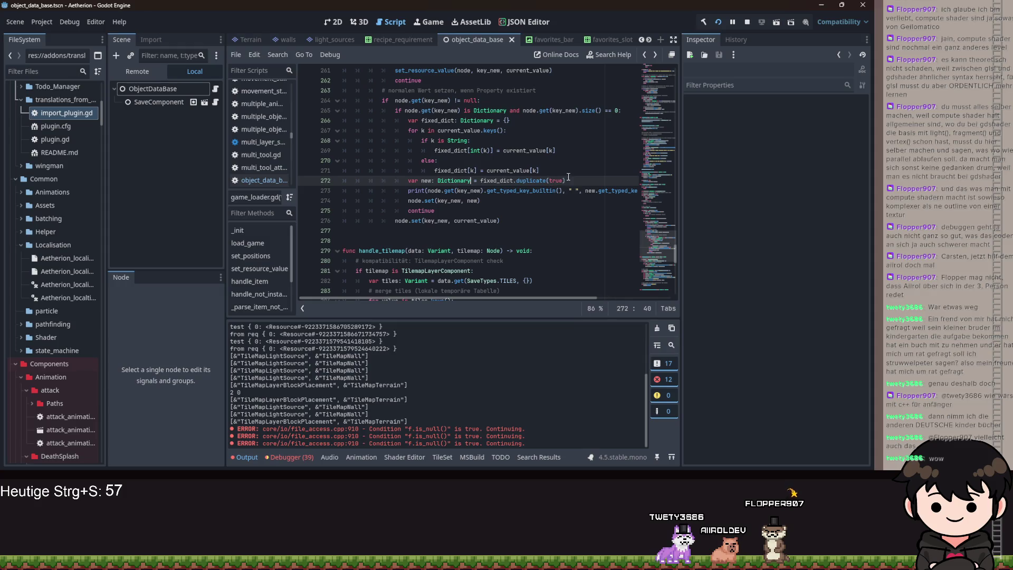
# - Remove the Dictionary annotation so new's type is inferred with :=
pyautogui.write(' as')
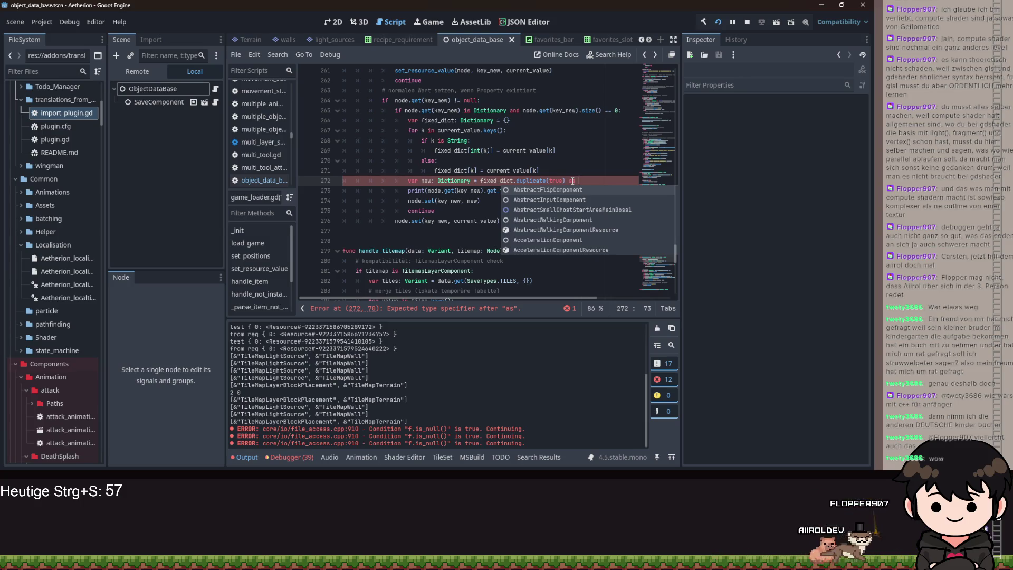
pyautogui.click(455, 180)
pyautogui.press('BackSpace')
pyautogui.press('BackSpace')
pyautogui.press('BackSpace')
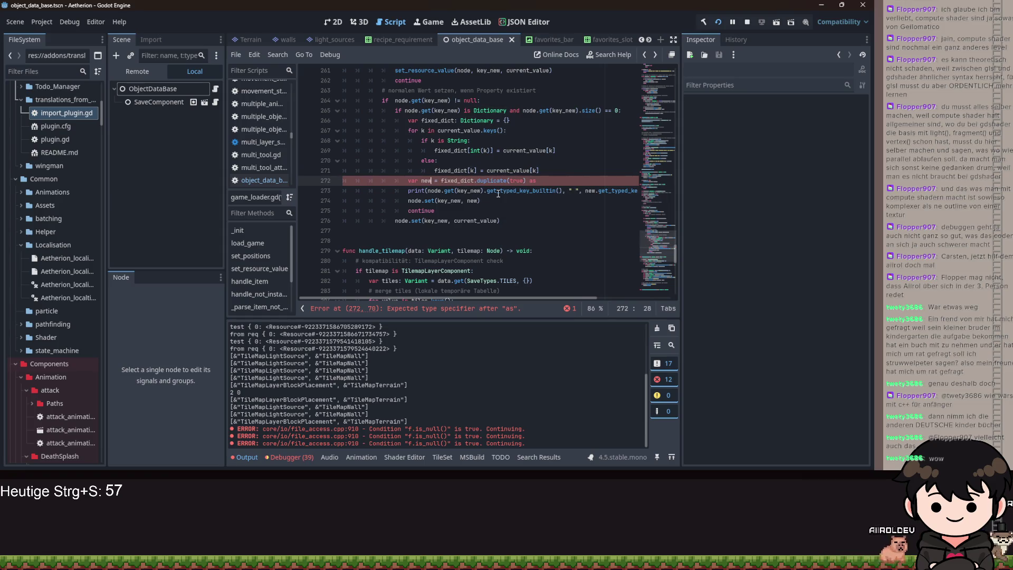
# - Append 'as Dictionary[]' after duplicate(true) on line 272, leaving the brackets empty
pyautogui.click(557, 181)
pyautogui.write('Dic')
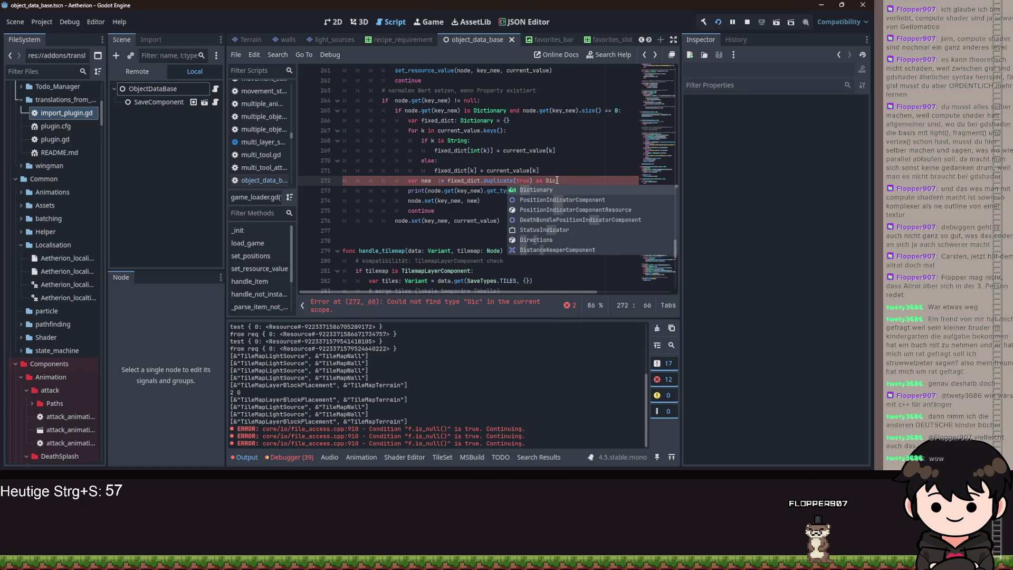
pyautogui.press('Return')
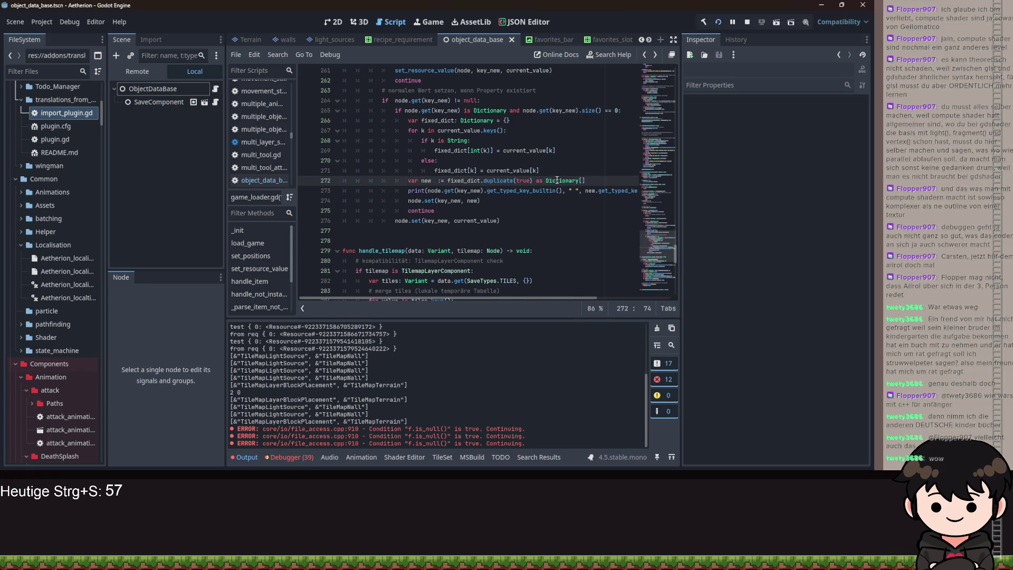
pyautogui.write('b')
pyautogui.press('BackSpace')
pyautogui.write('f')
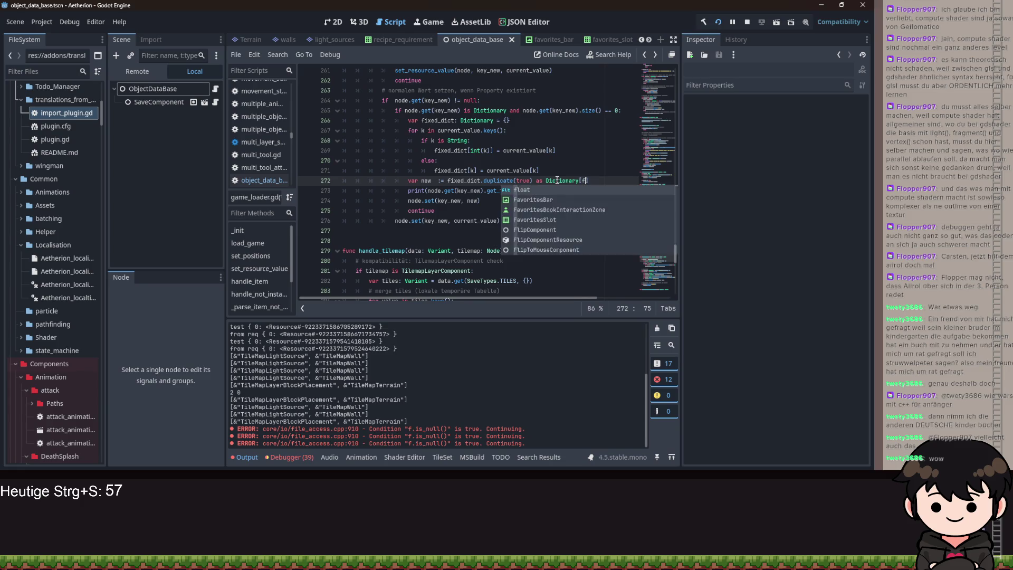
pyautogui.press('BackSpace')
pyautogui.write('s')
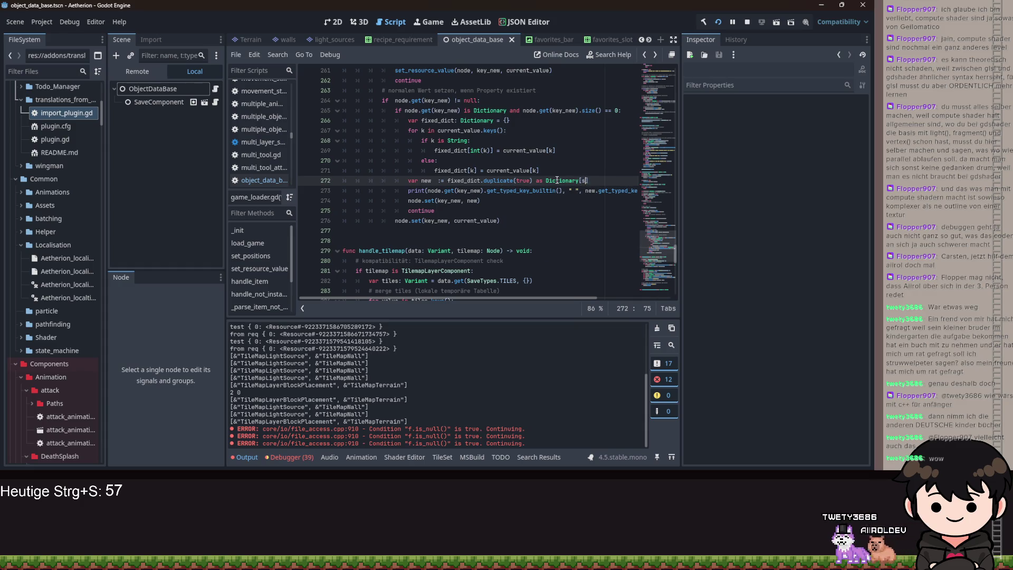
pyautogui.press('BackSpace')
pyautogui.press('BackSpace')
pyautogui.press('BackSpace')
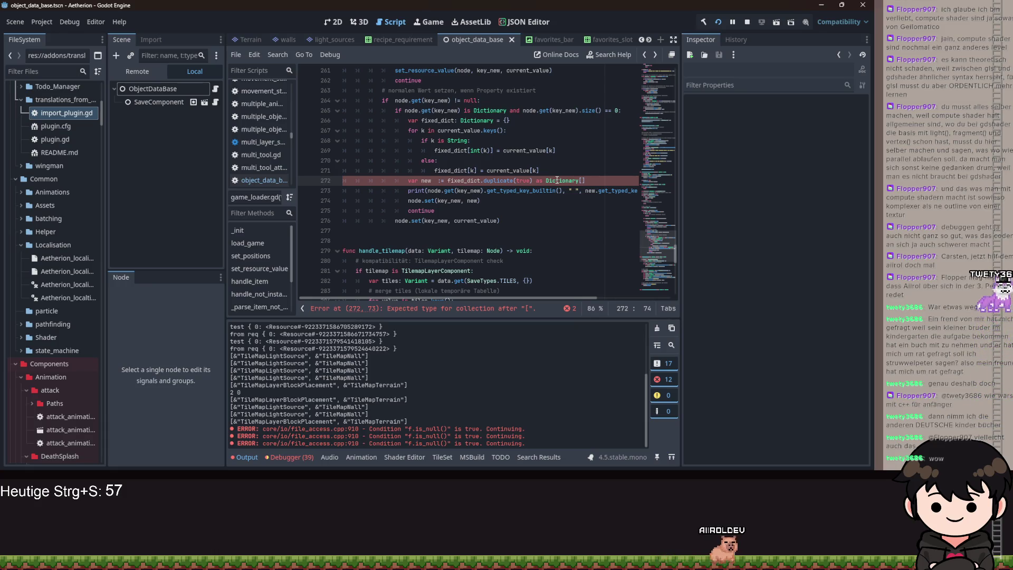
# - Undo the line 272 edits back to the untyped fixed_dict declaration
pyautogui.write('ssss')
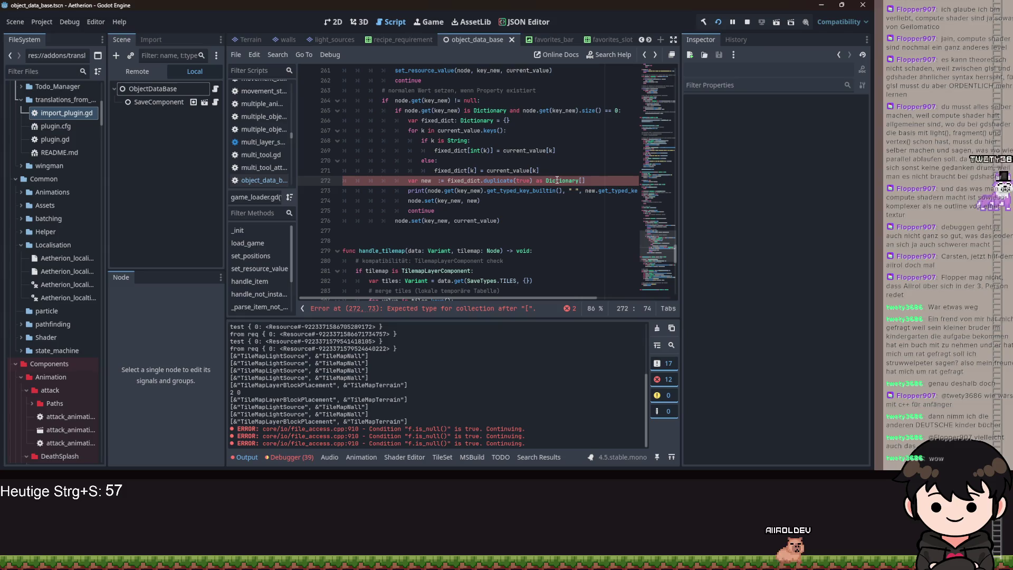
pyautogui.hotkey('ctrl', 'z')
pyautogui.hotkey('ctrl', 'z')
pyautogui.hotkey('ctrl', 'z')
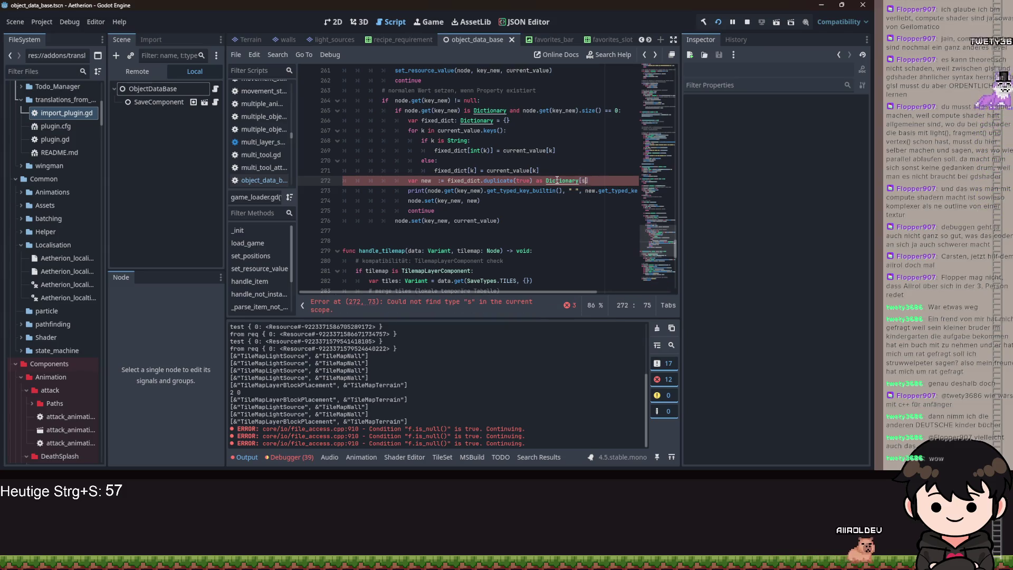
pyautogui.hotkey('ctrl', 'z')
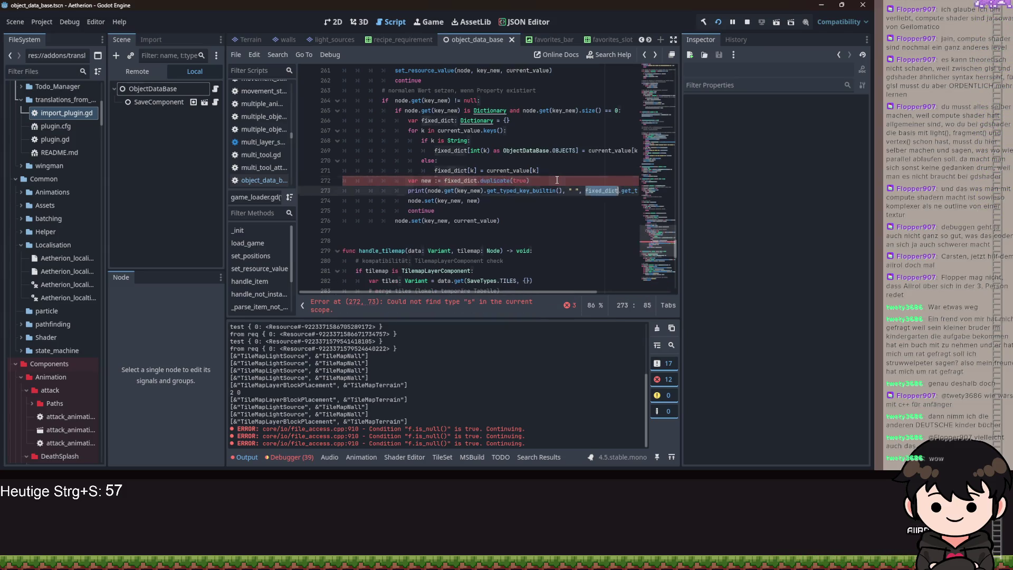
pyautogui.hotkey('ctrl', 'z')
pyautogui.hotkey('ctrl', 'z')
# - Start a Dictionary annotation on fixed_dict and add a new line above the print call
pyautogui.write(': D')
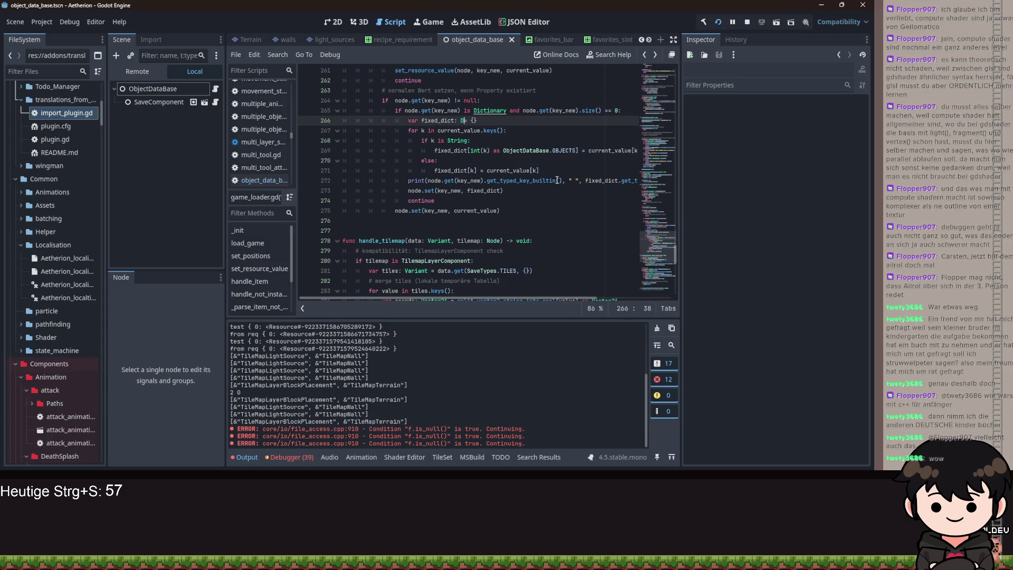
pyautogui.hotkey('ctrl', 'z')
pyautogui.hotkey('ctrl', 'z')
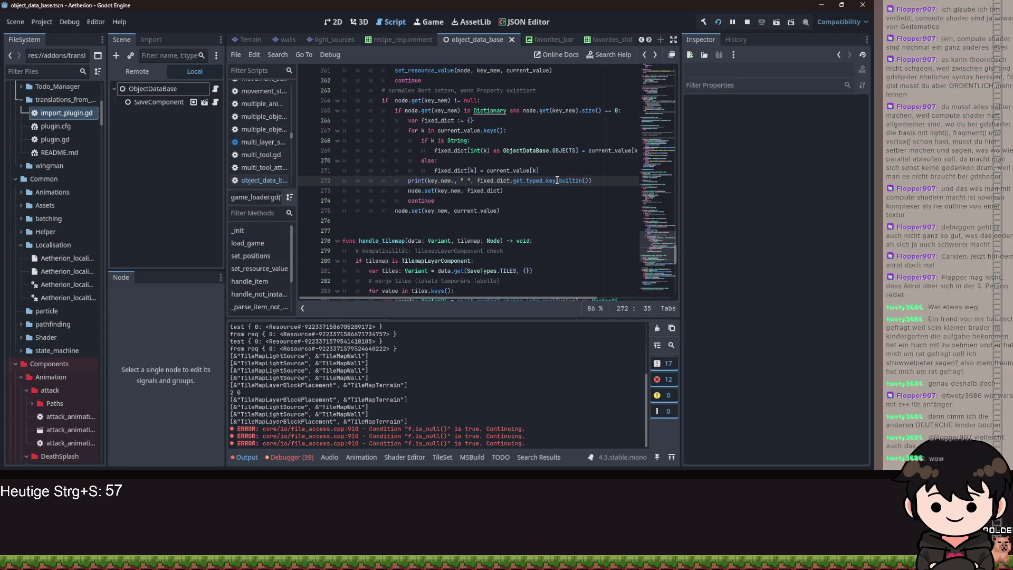
pyautogui.hotkey('ctrl', 'shift', 'z')
pyautogui.write('ict: ')
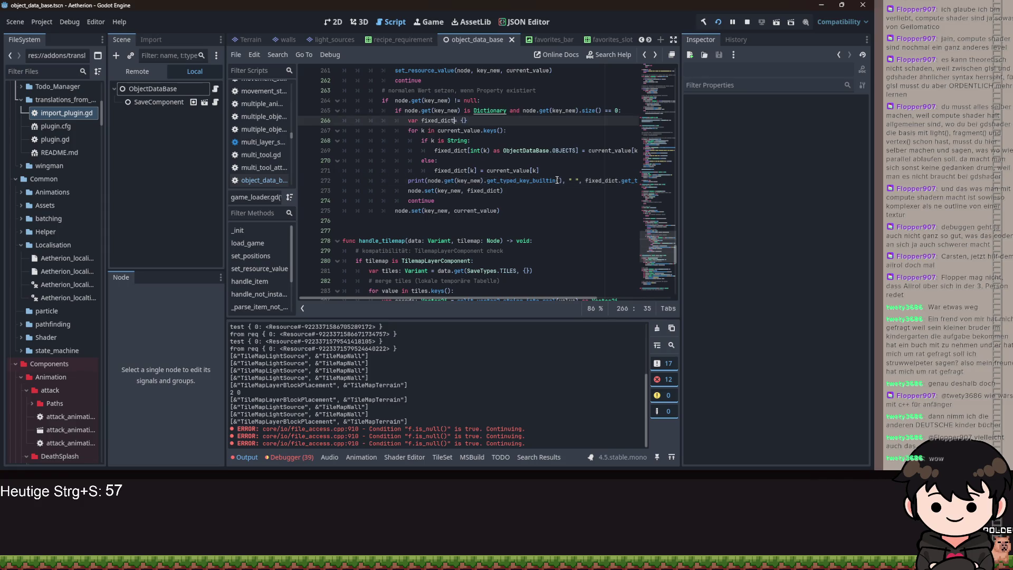
pyautogui.write('Dictiopn')
pyautogui.click(556, 180)
pyautogui.hotkey('ctrl', 'shift', 'Return')
pyautogui.write('var bne')
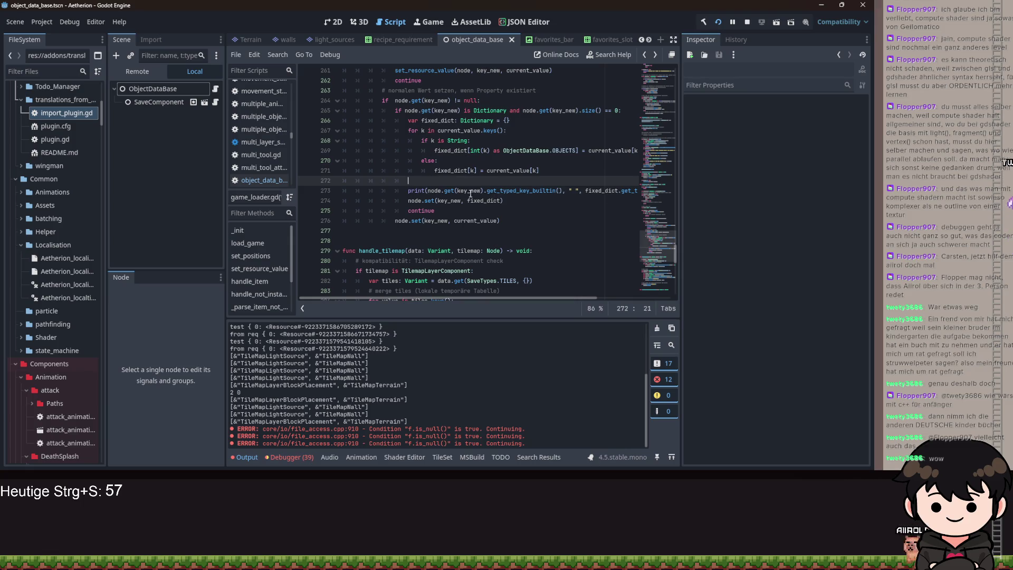
# - Complete fixed_dict's type as Dictionary[ObjectDataBase.OBJECTS, float] and begin a ## comment above it
pyautogui.click(491, 120)
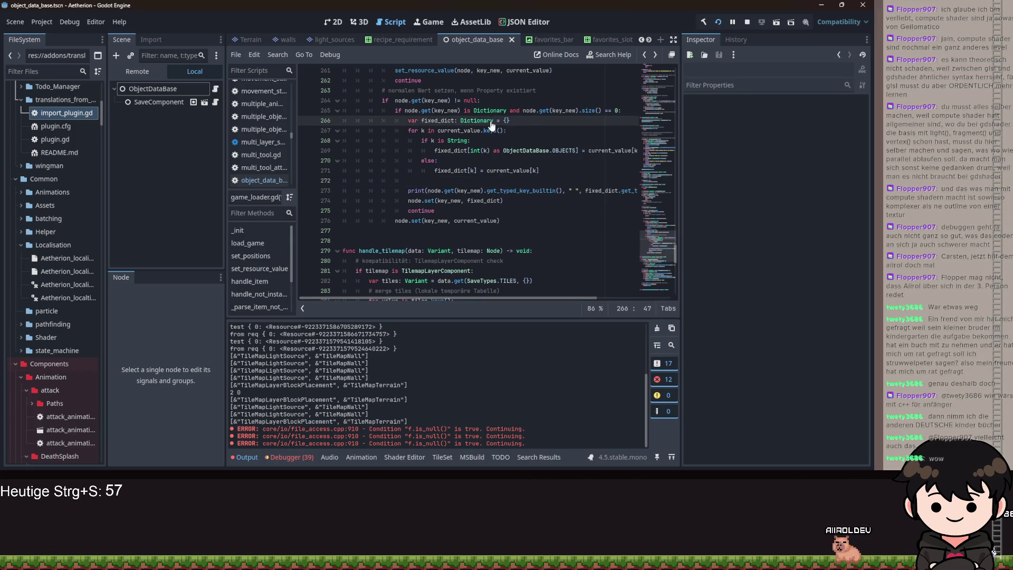
pyautogui.write('[bjectDataBase.O')
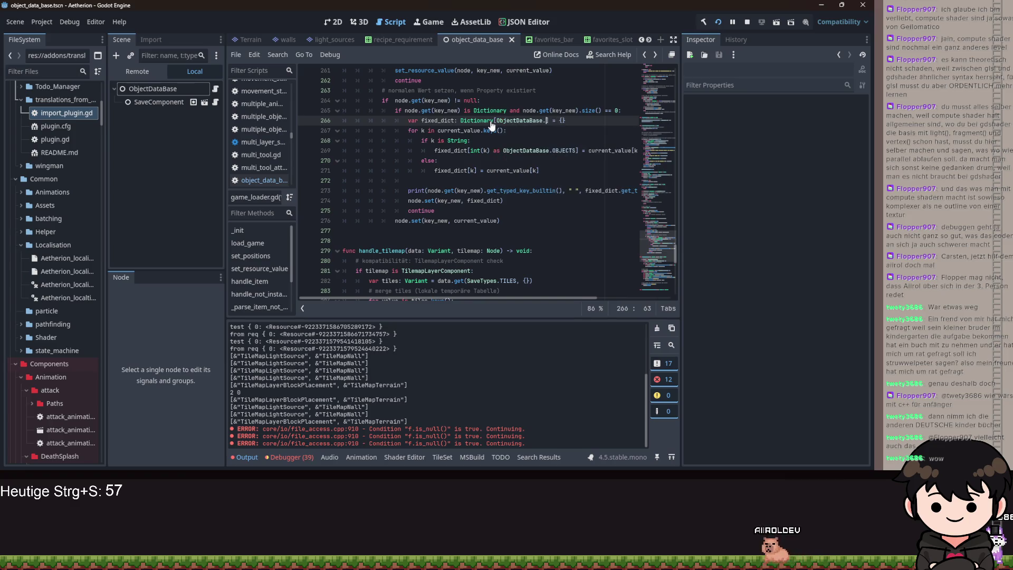
pyautogui.press('Return')
pyautogui.write(',f')
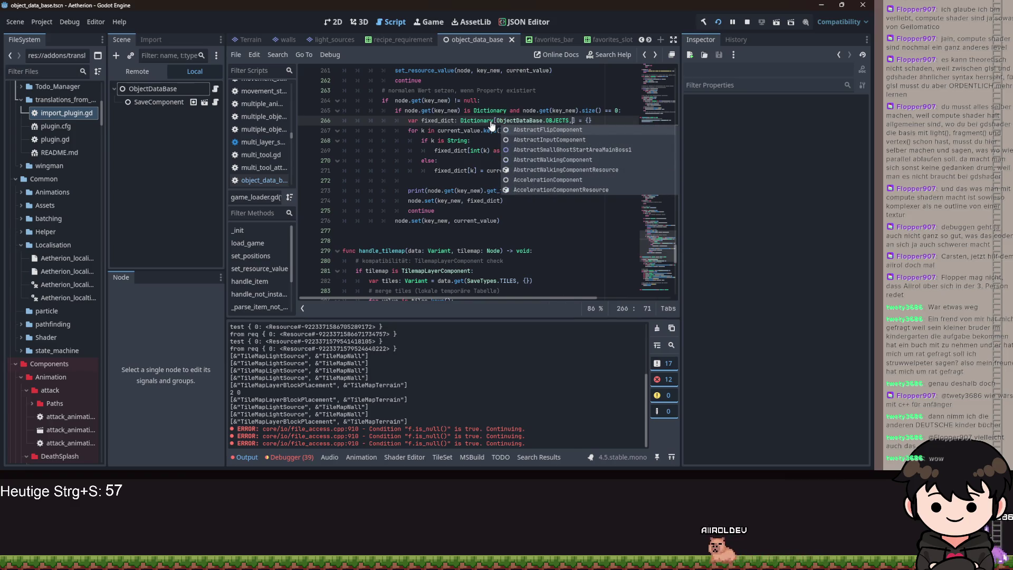
pyautogui.press('BackSpace')
pyautogui.write('float')
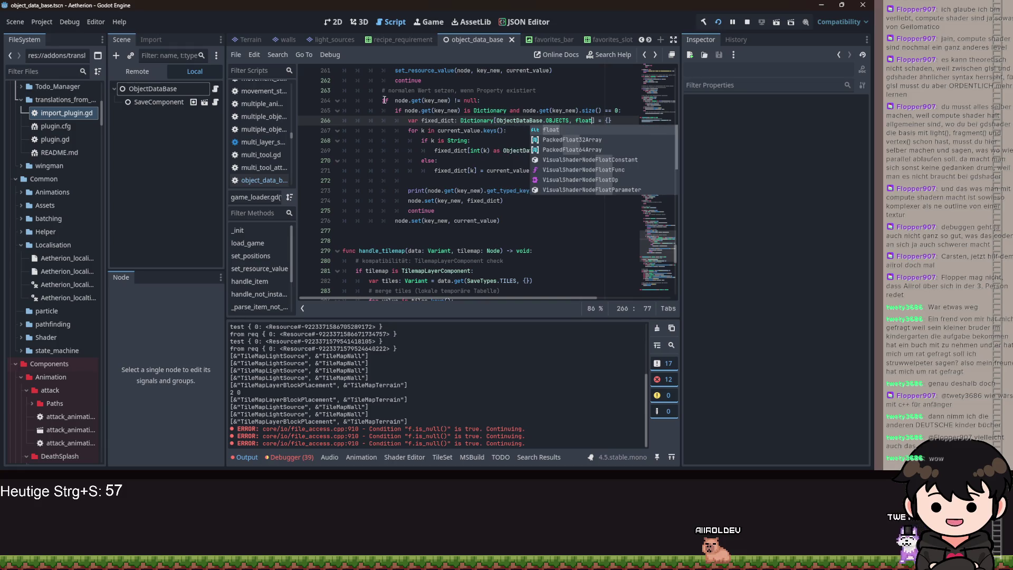
pyautogui.hotkey('ctrl', 'shift', 'Return')
pyautogui.write('##')
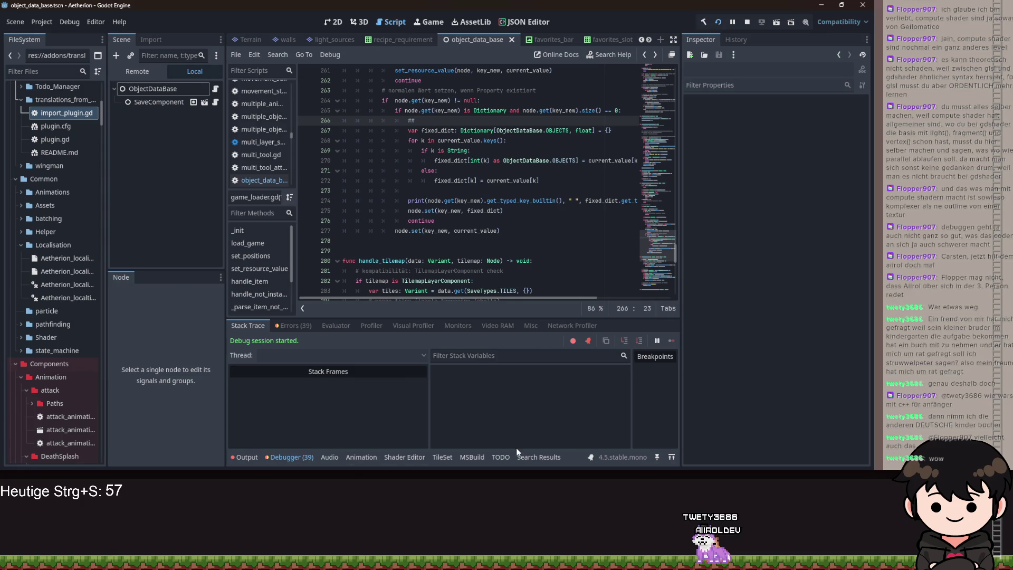
# - Write the comment '##NOTE: Funktioniert nur mit' above the fixed_dict declaration
pyautogui.click(496, 457)
pyautogui.scroll(-5, 320, 377)
pyautogui.scroll(-6, 325, 401)
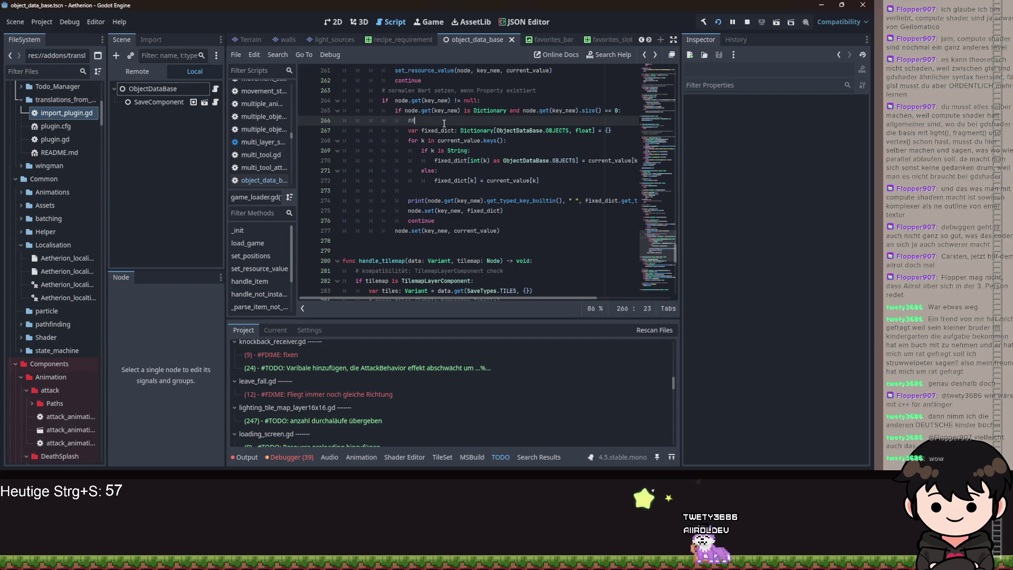
pyautogui.write('NOTE: ')
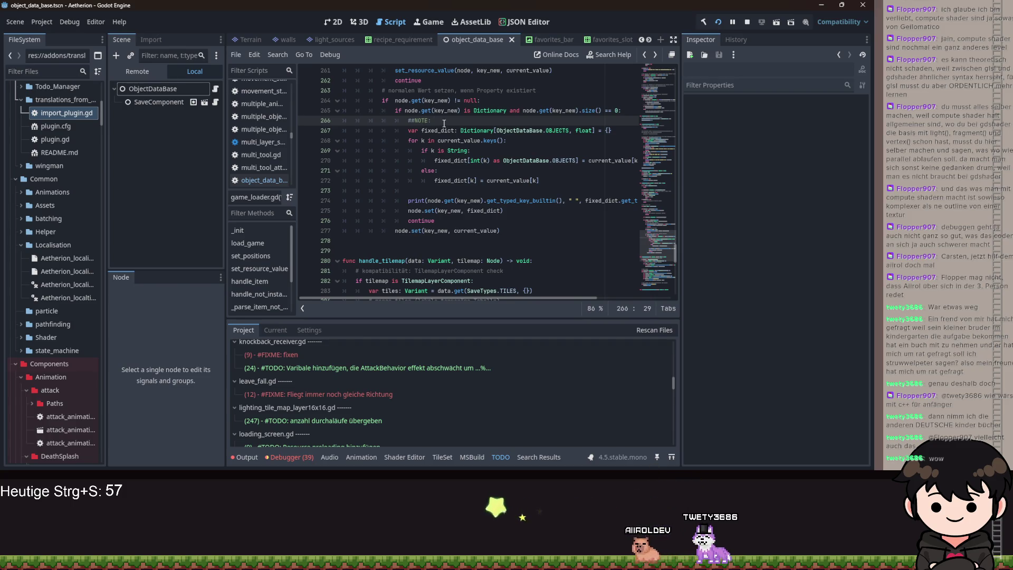
pyautogui.write('Fu')
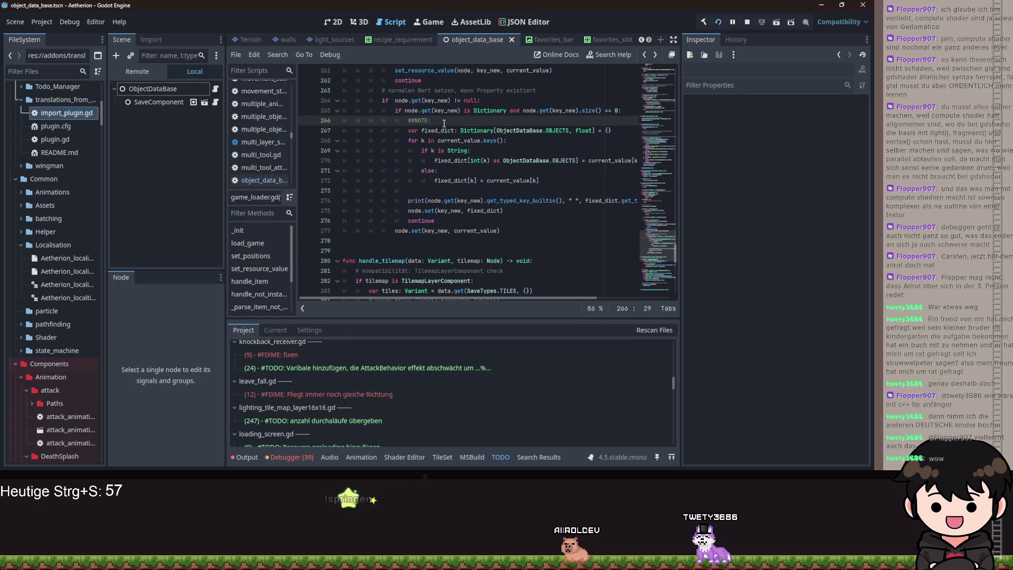
pyautogui.write('nktionier')
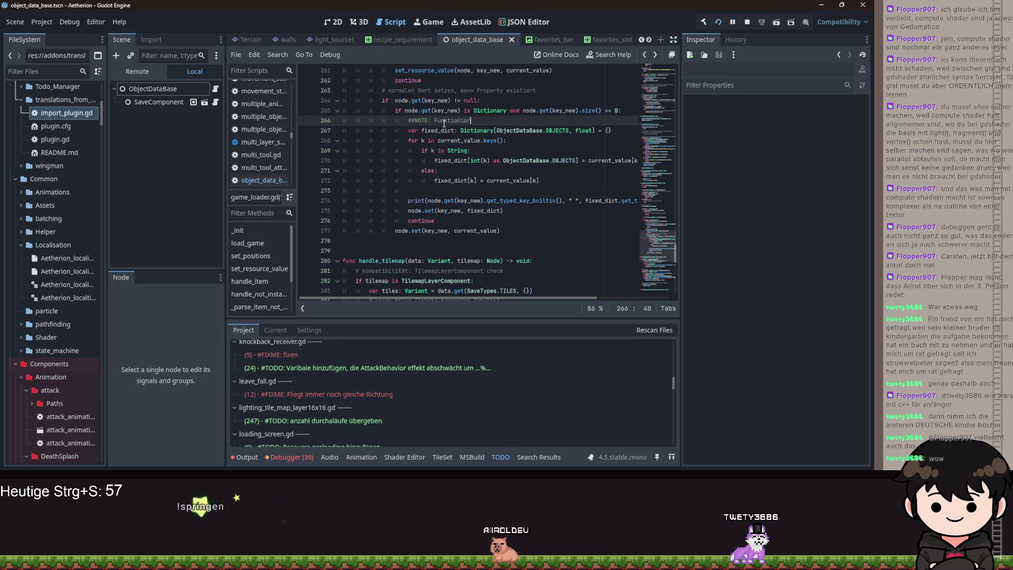
pyautogui.write('t nur mit 0')
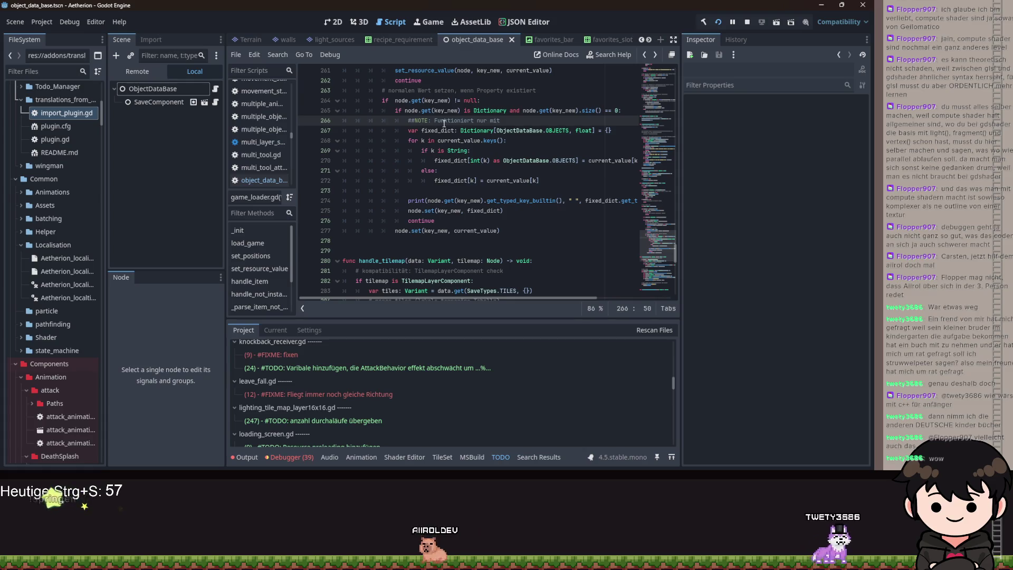
pyautogui.press('BackSpace')
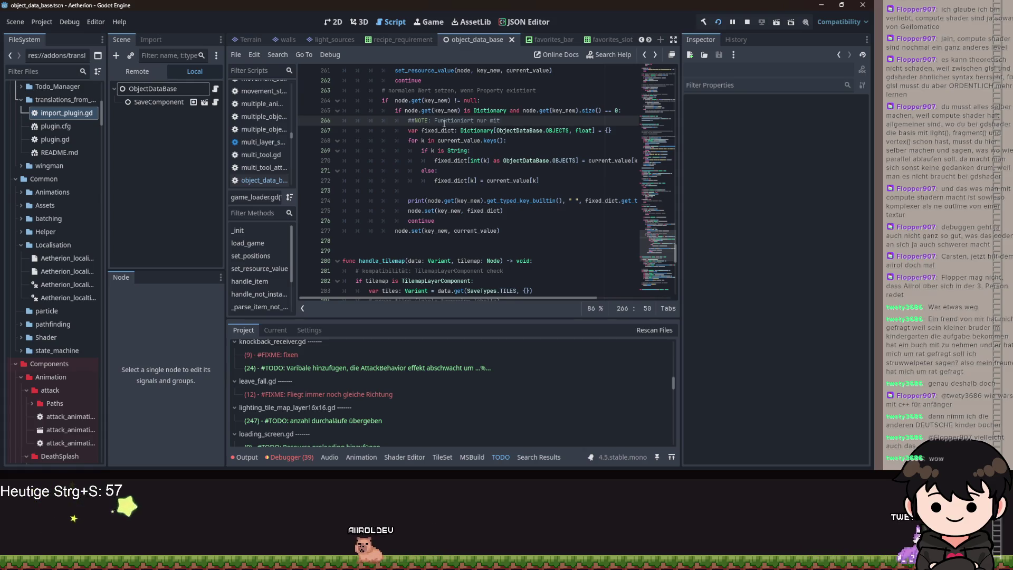
# - Paste ObjectDataBase.OBJECTS into the note and add text about building in further edge cases
pyautogui.moveTo(496, 132); pyautogui.dragTo(569, 131)
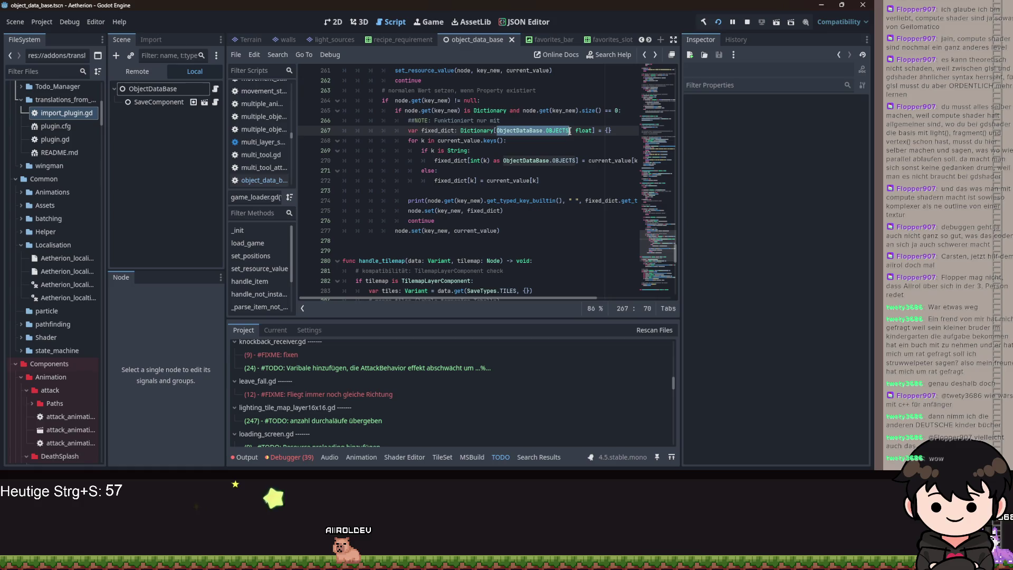
pyautogui.hotkey('ctrl', 'c')
pyautogui.click(508, 120)
pyautogui.hotkey('ctrl', 'v')
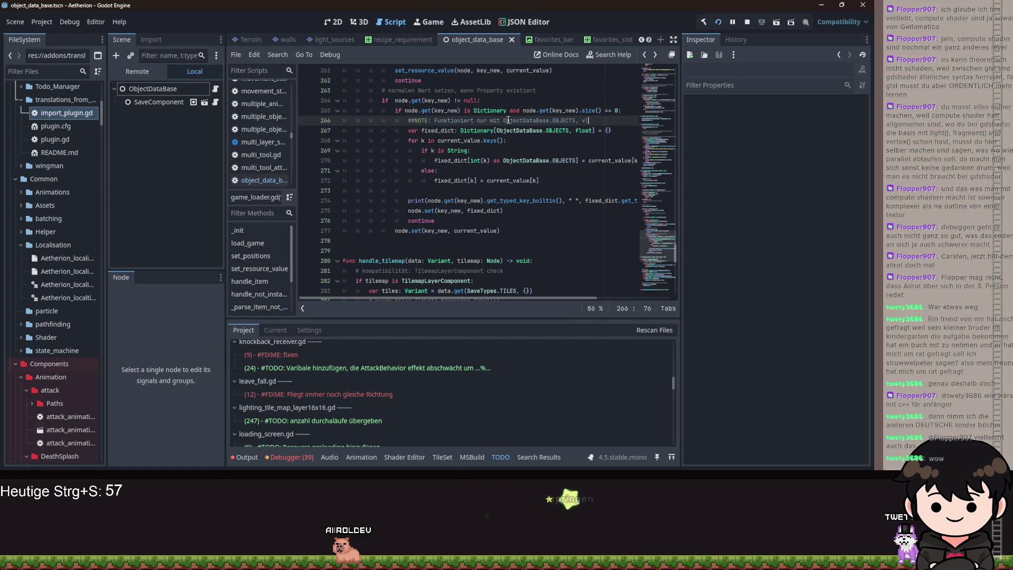
pyautogui.write('lt. mehrere Ed')
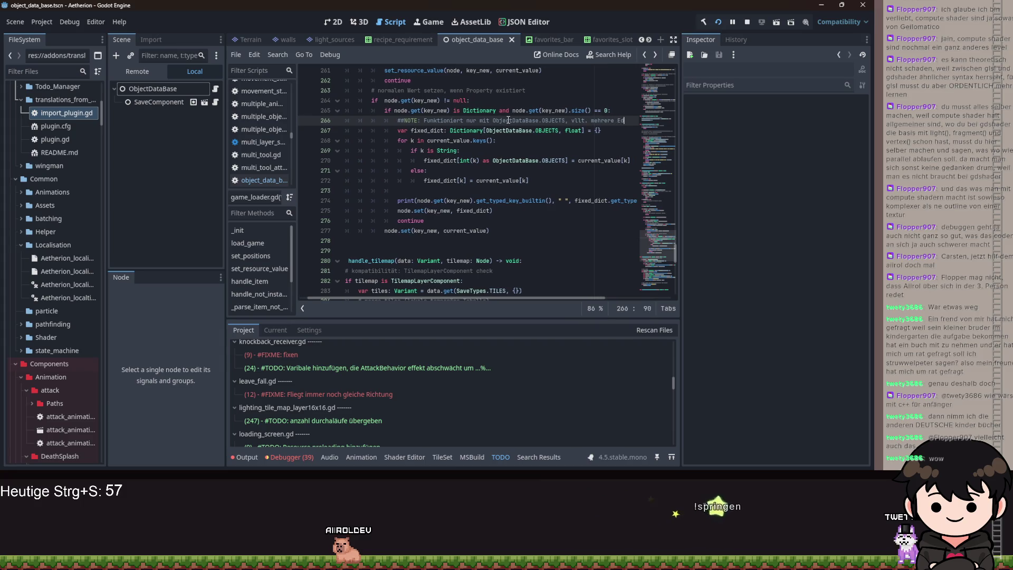
pyautogui.write('ge-Cas')
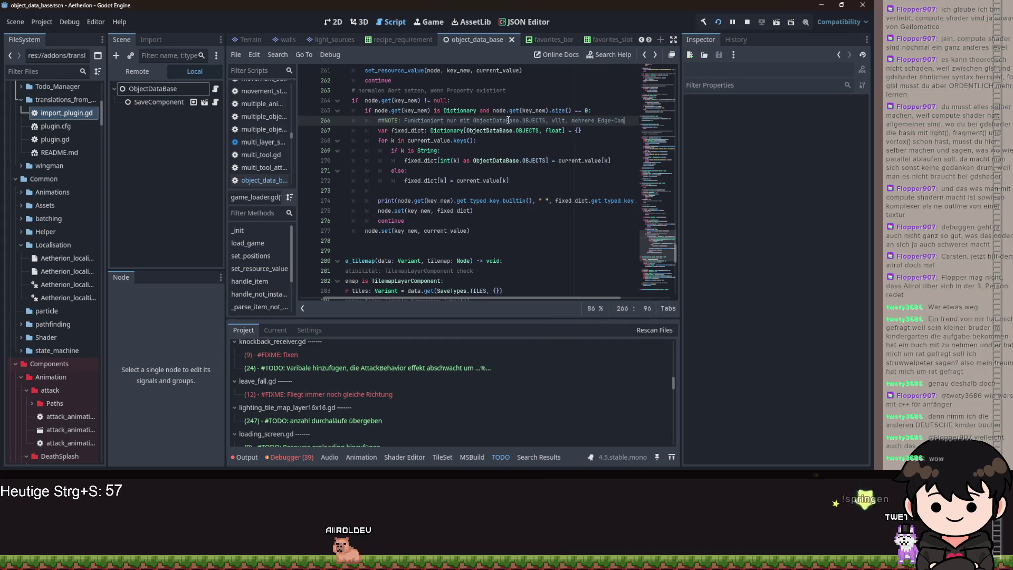
pyautogui.write('es einbauzen')
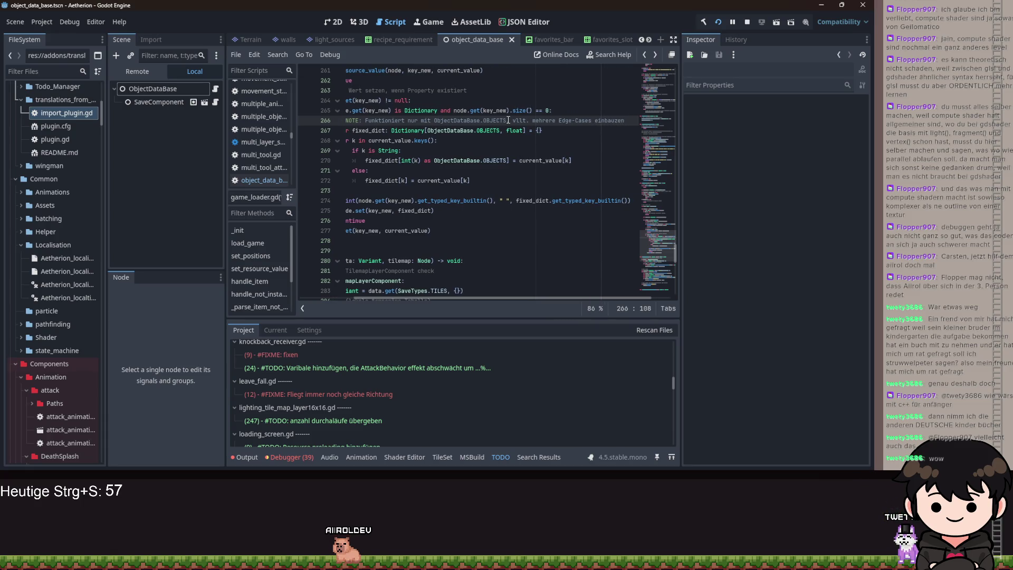
pyautogui.scroll(1, 508, 120)
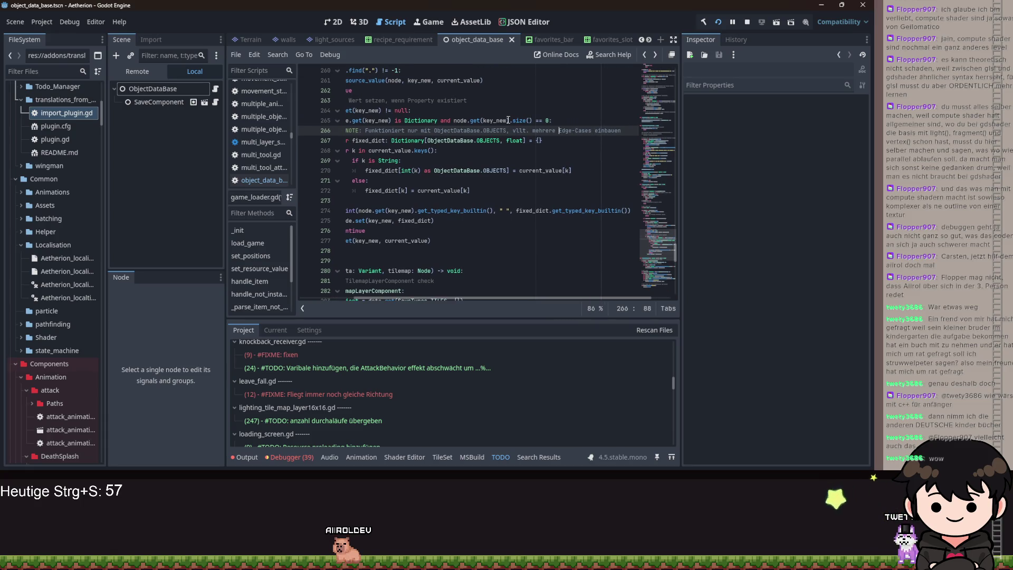
pyautogui.hotkey('ctrl', 'Right')
pyautogui.write('->')
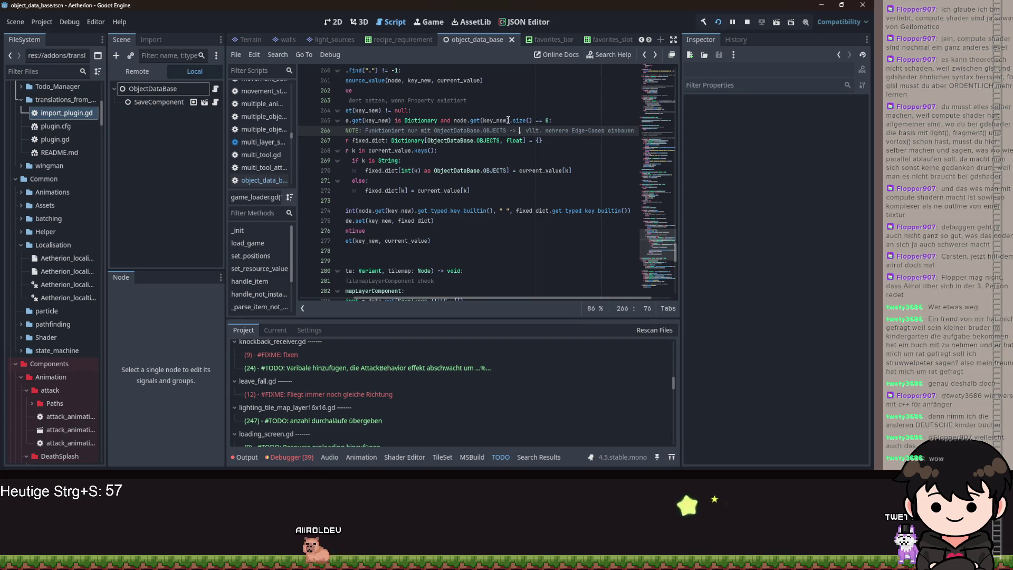
# - Add [ObjectDataBase.OBJECTS, float] after Dictionary on line 265 and restart the game
pyautogui.moveTo(454, 297); pyautogui.dragTo(407, 295)
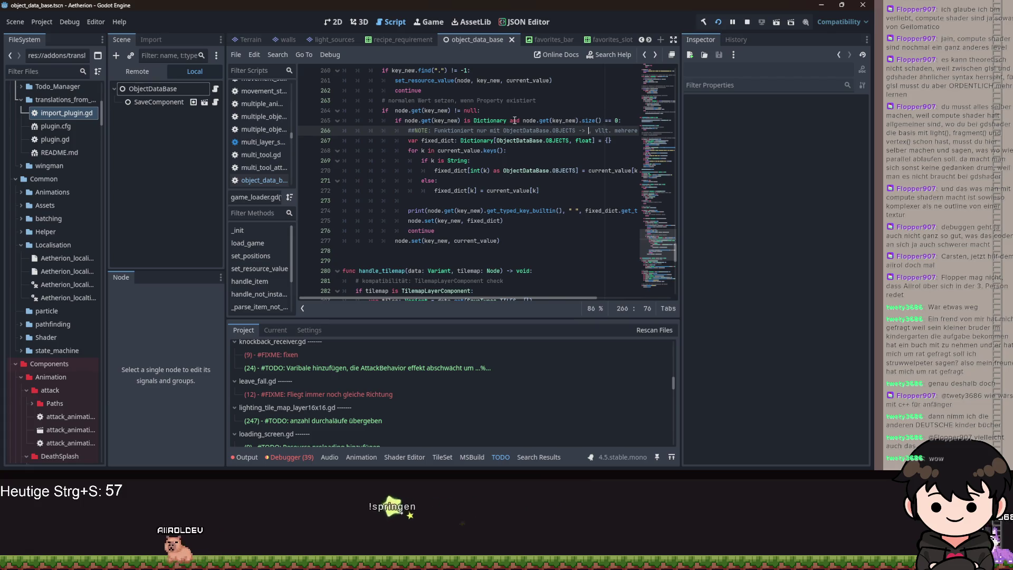
pyautogui.click(509, 120)
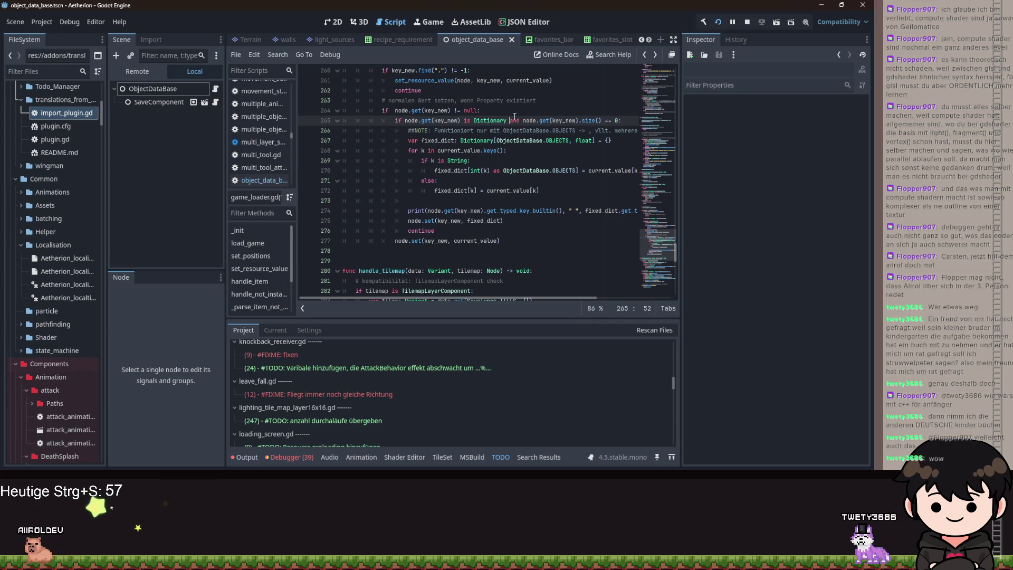
pyautogui.click(498, 141)
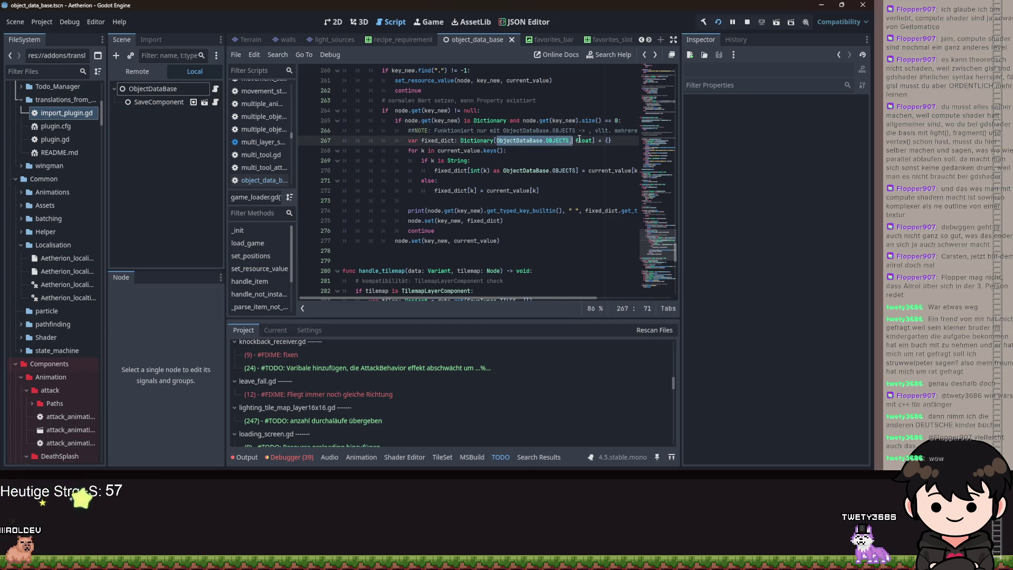
pyautogui.click(508, 120)
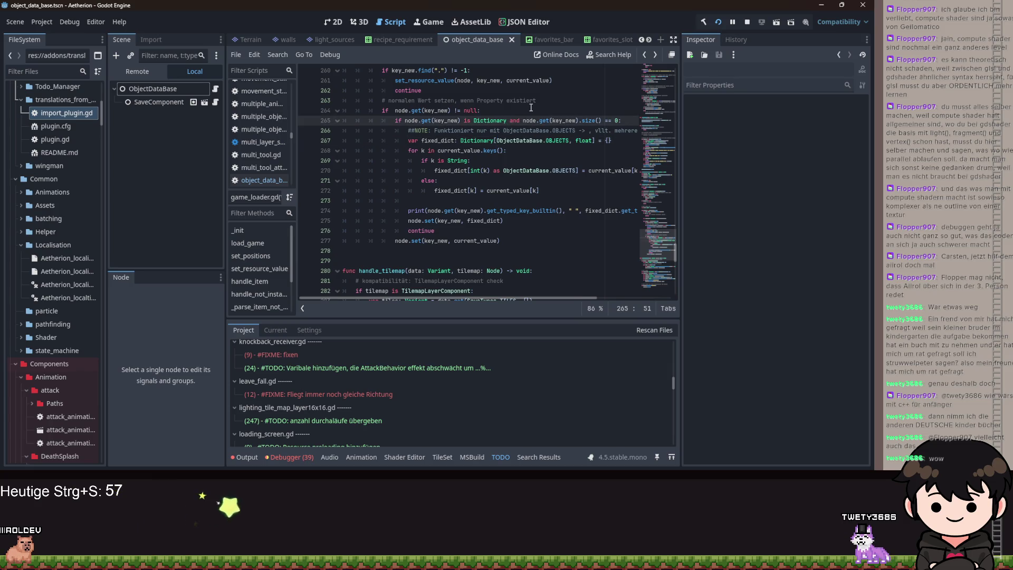
pyautogui.write('[ObjectDataBase.OBJECTS, float]')
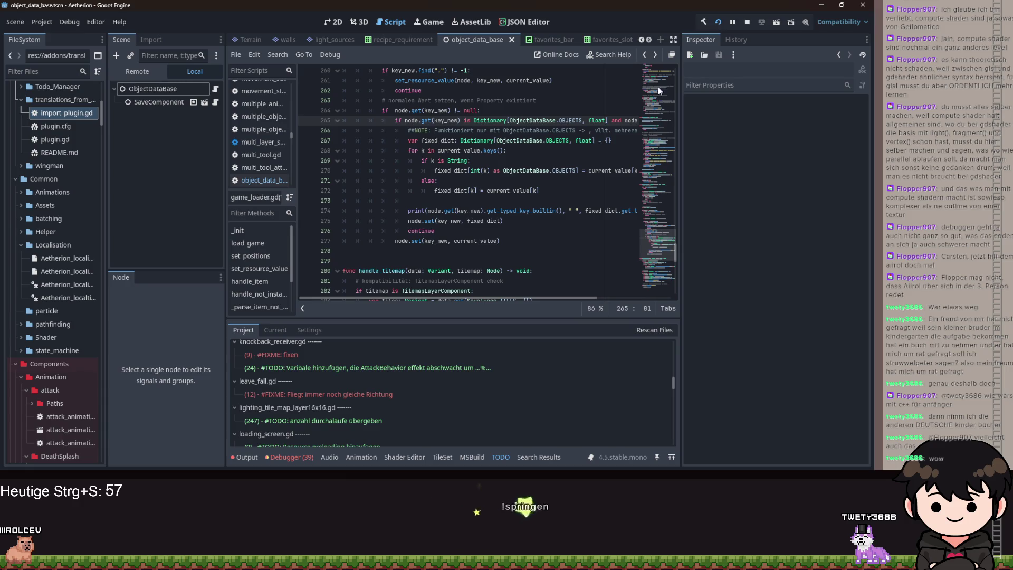
pyautogui.click(719, 22)
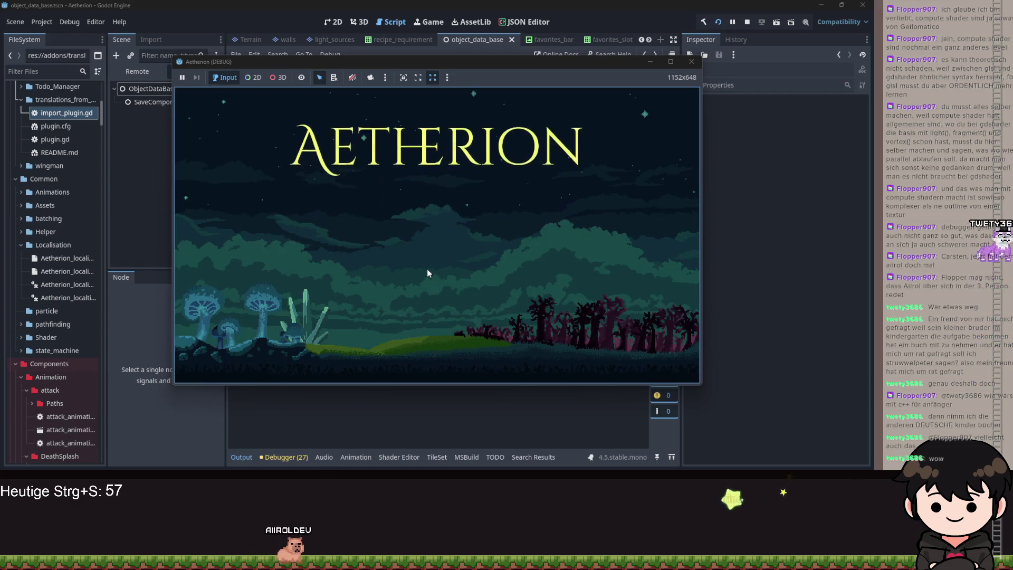
# - Load the saved game and open the recipe book from the pause menu
pyautogui.click(432, 237)
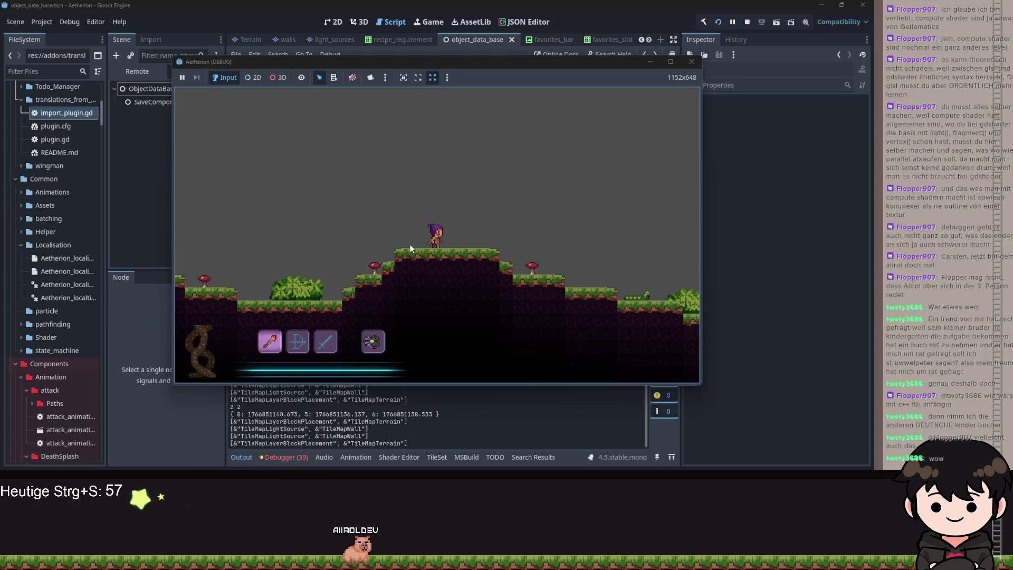
pyautogui.press('space')
pyautogui.press('Escape')
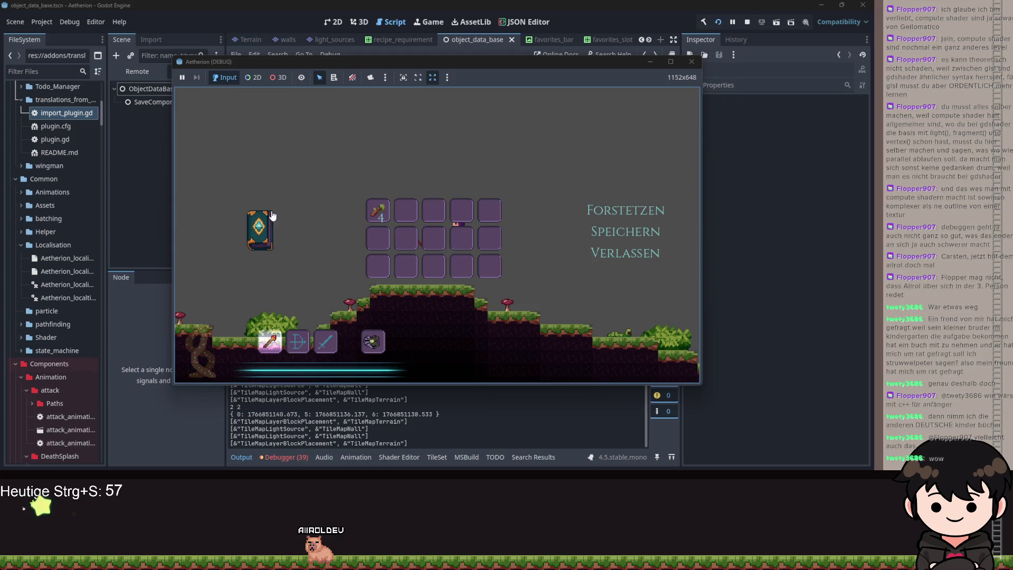
pyautogui.click(262, 212)
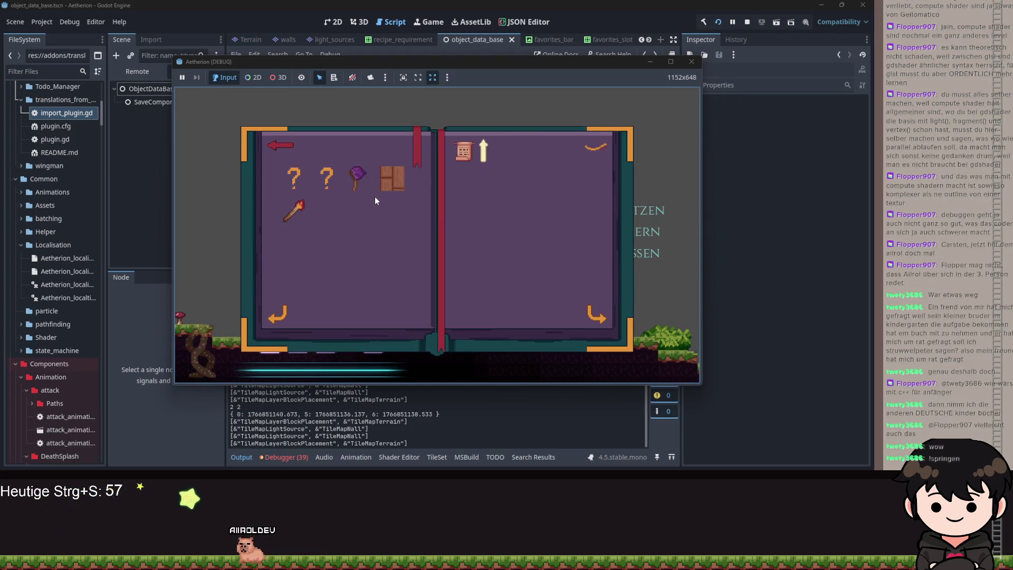
# - Page through the recipes to Holzwand, then leave the game for the editor
pyautogui.click(590, 310)
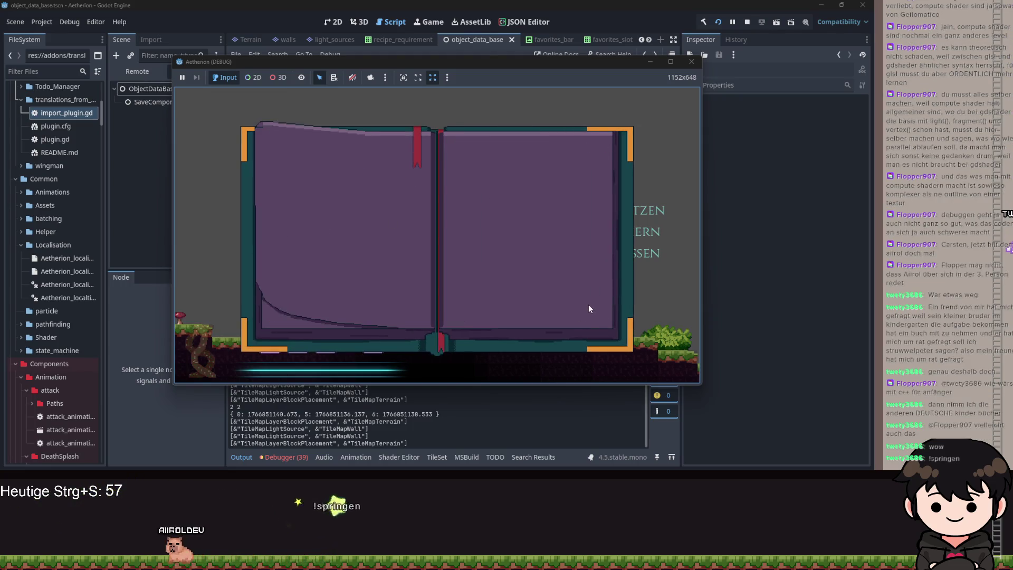
pyautogui.click(589, 309)
pyautogui.click(589, 309)
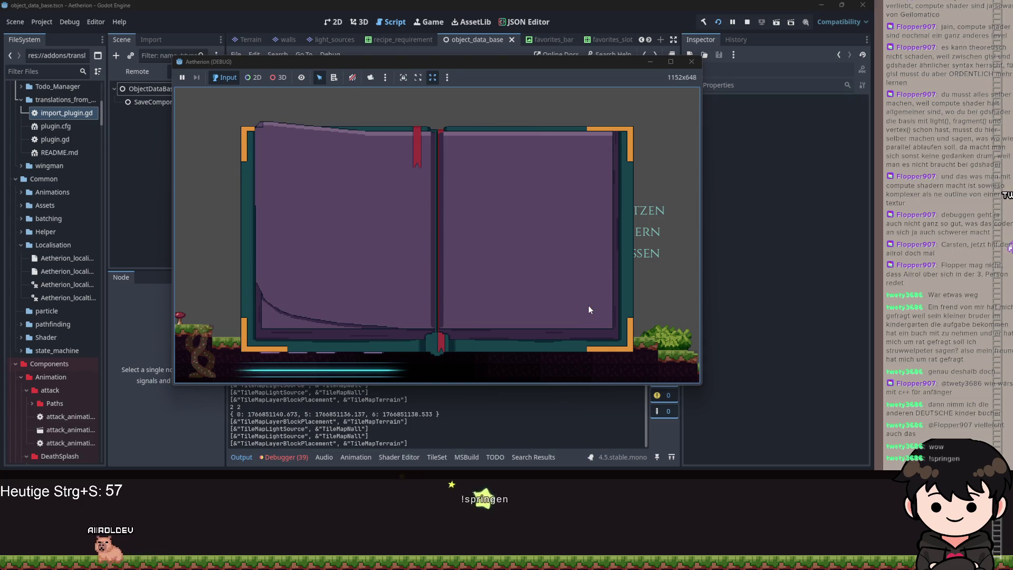
pyautogui.click(585, 306)
pyautogui.click(584, 303)
pyautogui.click(585, 303)
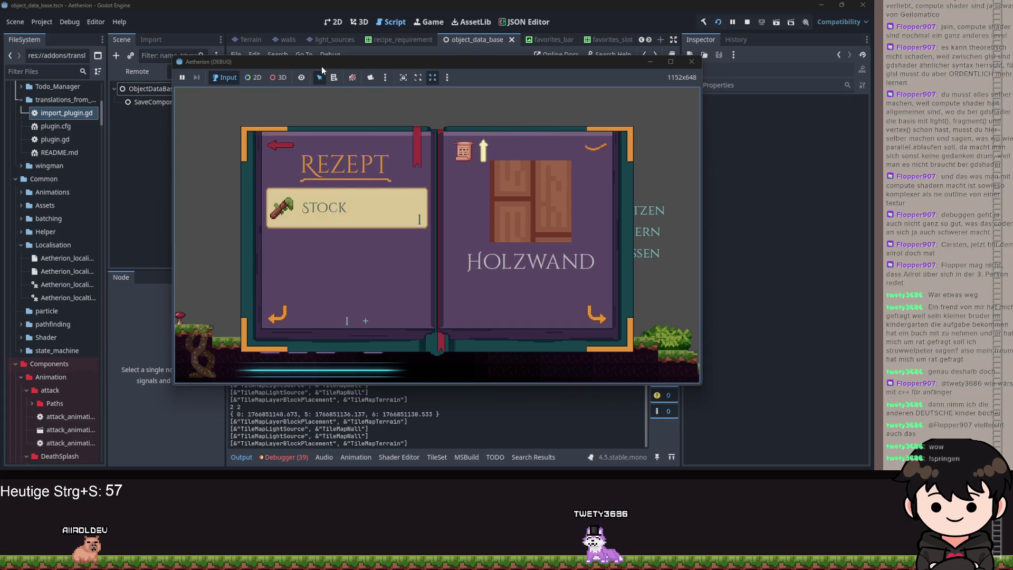
pyautogui.moveTo(321, 64); pyautogui.dragTo(588, 90)
pyautogui.hotkey('alt', 'Tab')
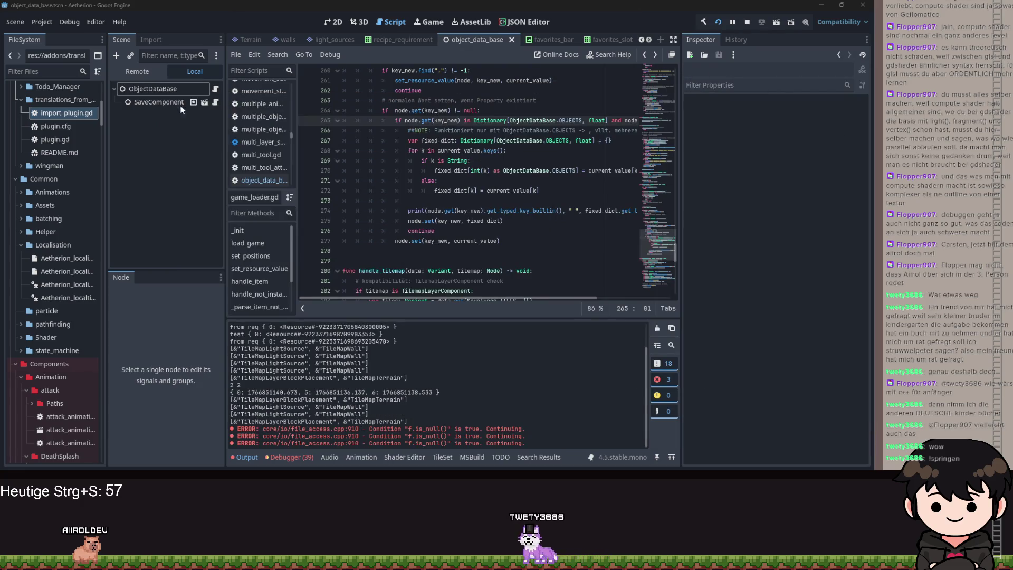
# - Expand the Remote tree through Game > Player > UI > Control
pyautogui.click(144, 74)
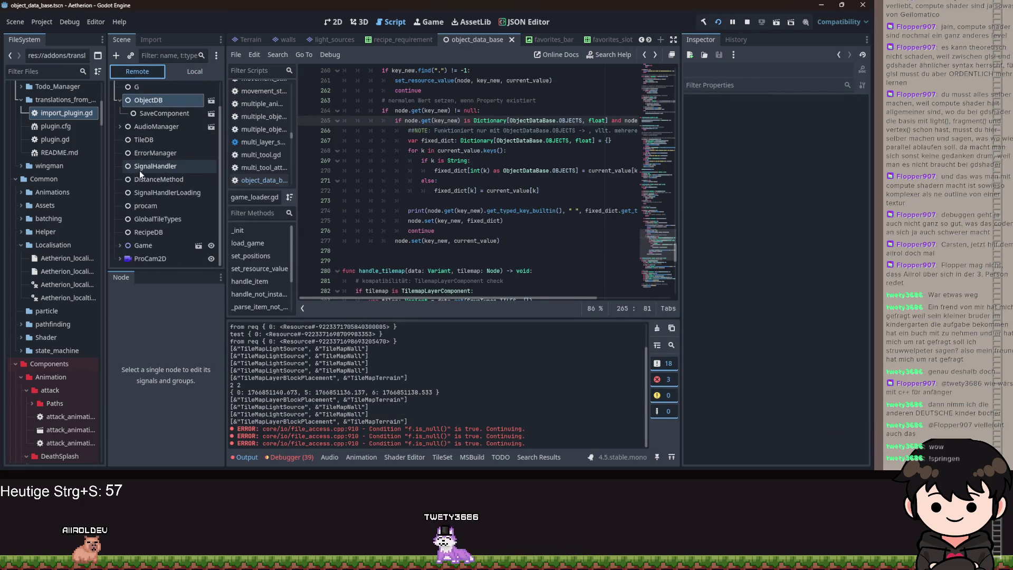
pyautogui.click(120, 246)
pyautogui.scroll(-5, 132, 232)
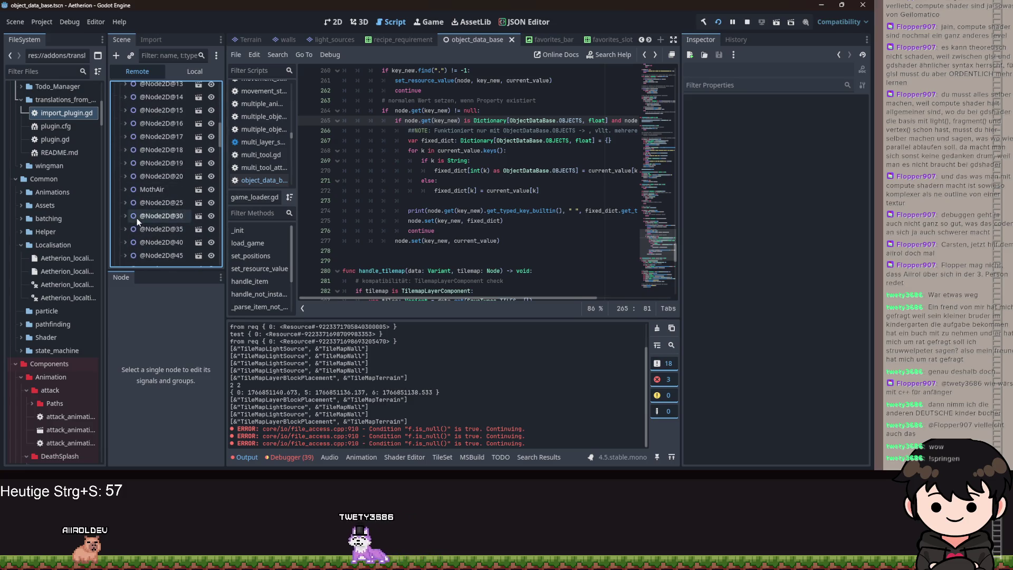
pyautogui.scroll(-2, 135, 211)
pyautogui.click(133, 149)
pyautogui.click(127, 149)
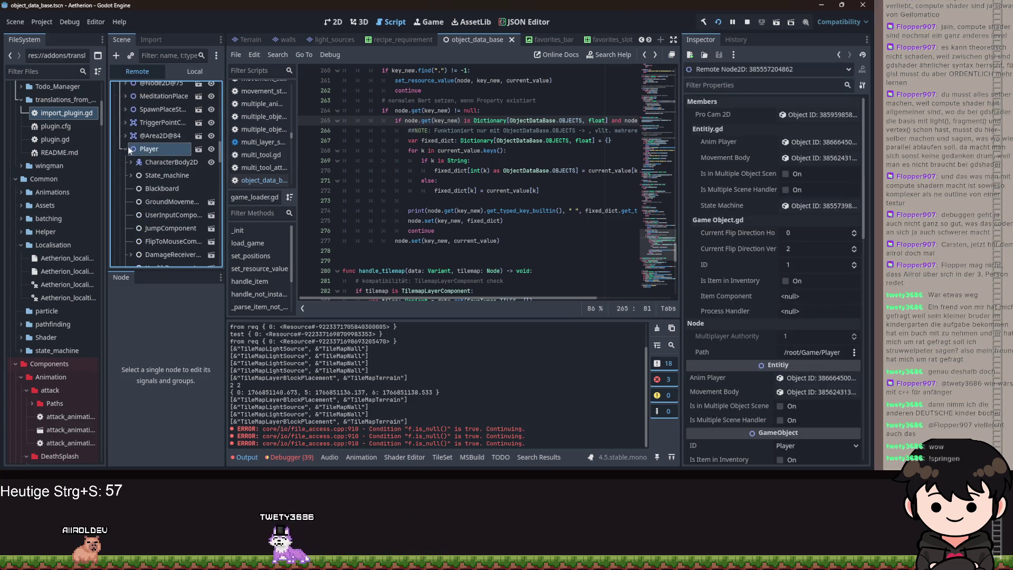
pyautogui.scroll(-5, 132, 174)
pyautogui.click(131, 175)
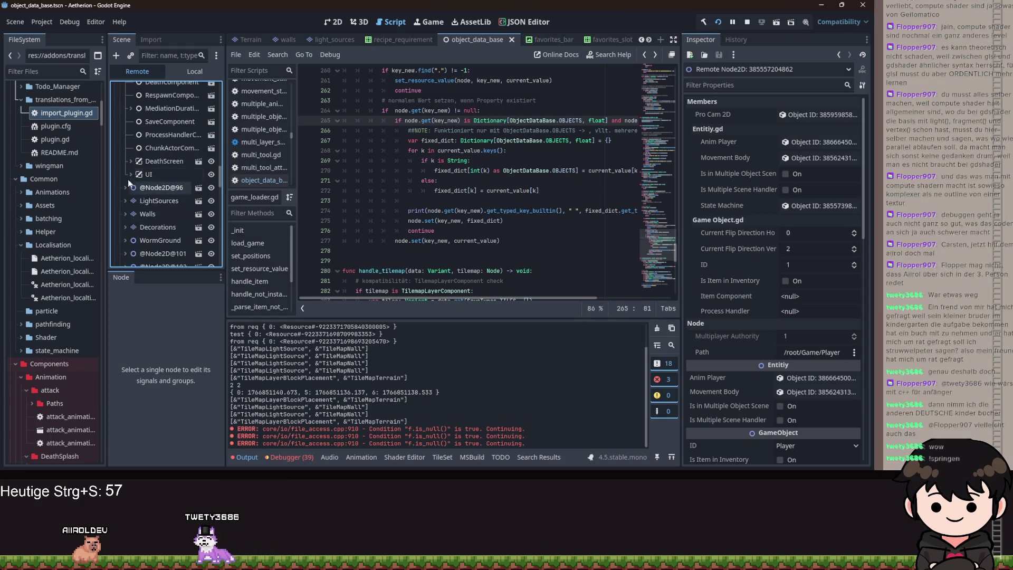
pyautogui.click(136, 214)
# - Check the live RecipeBook's Recipies array holds 10 recipes, then open recipe_book.tscn
pyautogui.click(192, 227)
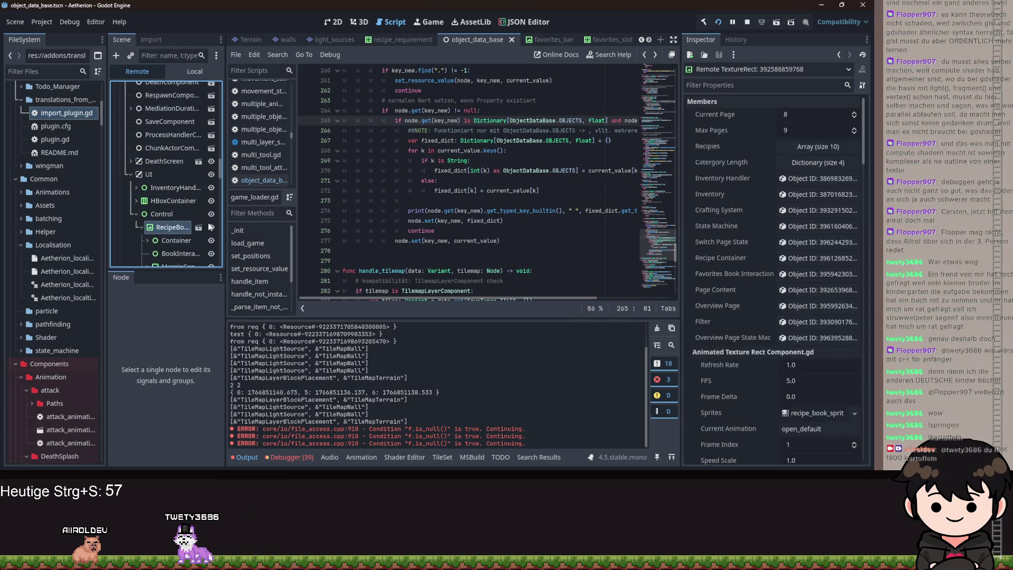
pyautogui.click(799, 148)
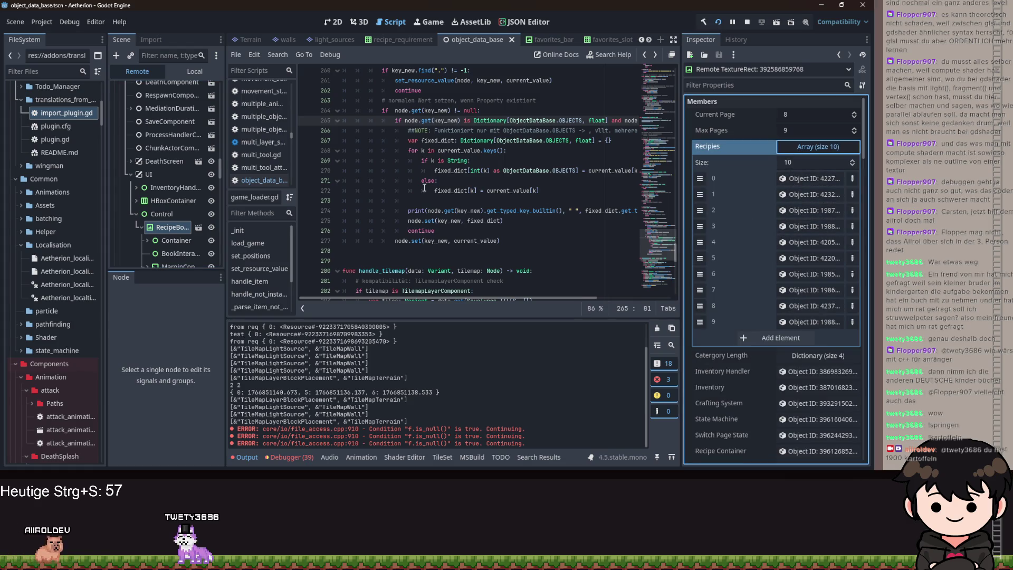
pyautogui.click(198, 227)
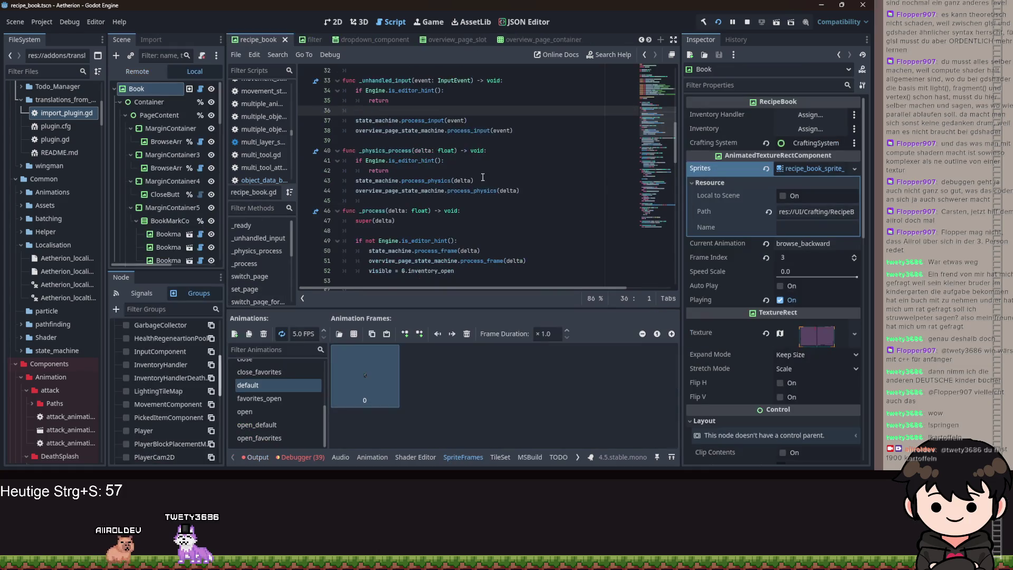
# - Scroll through recipe_book.gd to review its code
pyautogui.scroll(5, 467, 177)
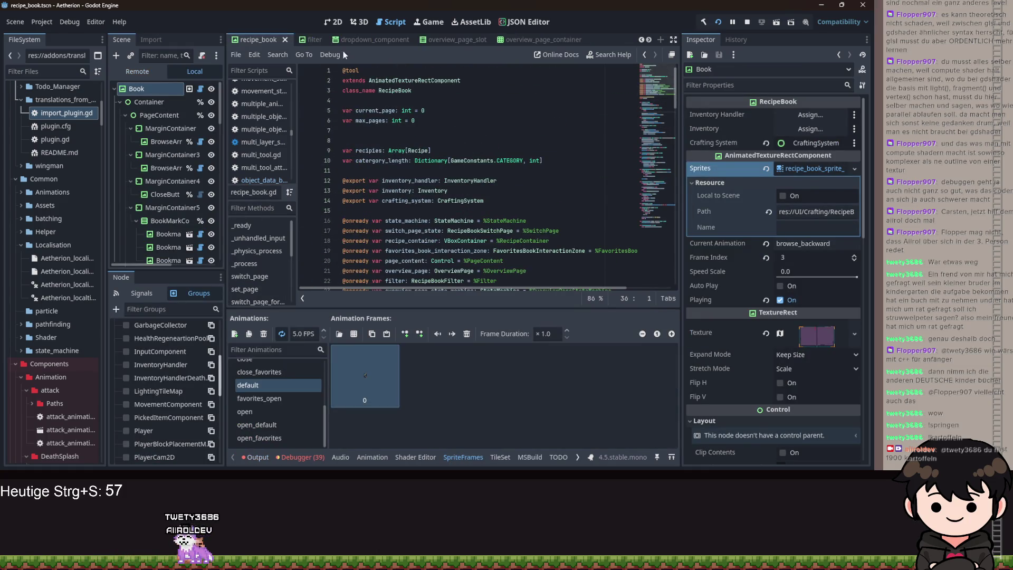
pyautogui.scroll(-15, 449, 128)
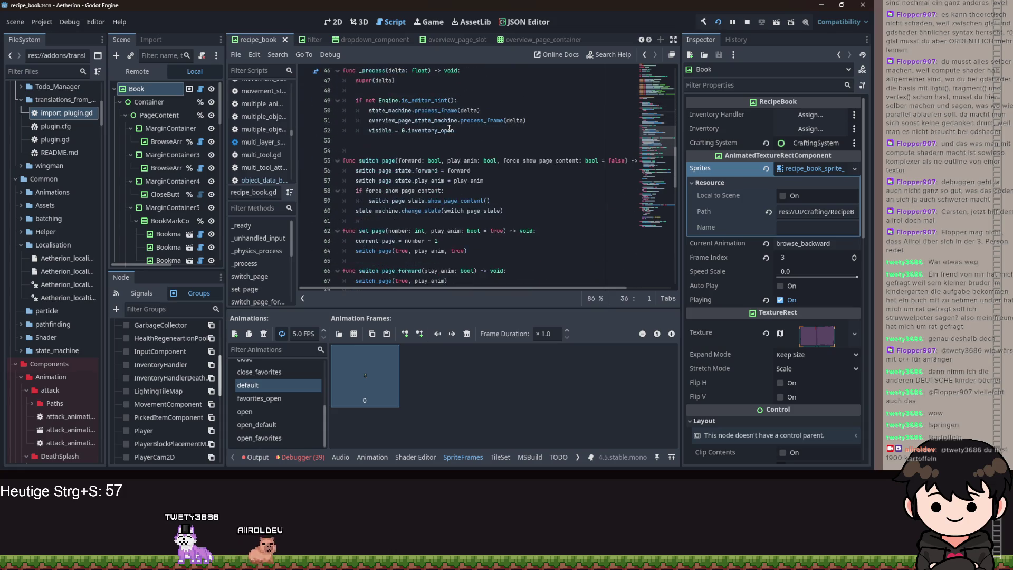
pyautogui.scroll(-13, 450, 128)
pyautogui.scroll(15, 454, 137)
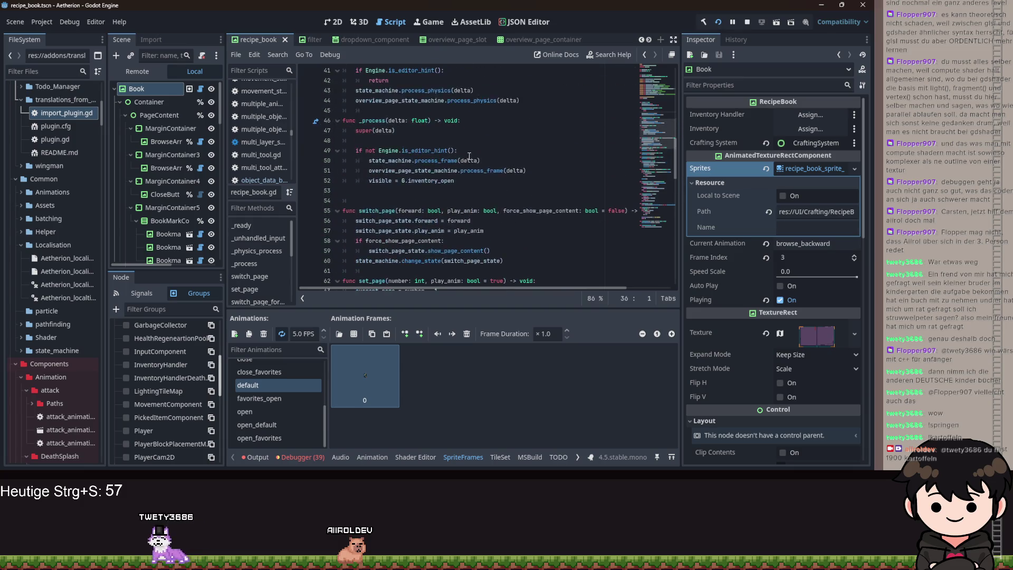
pyautogui.scroll(8, 474, 159)
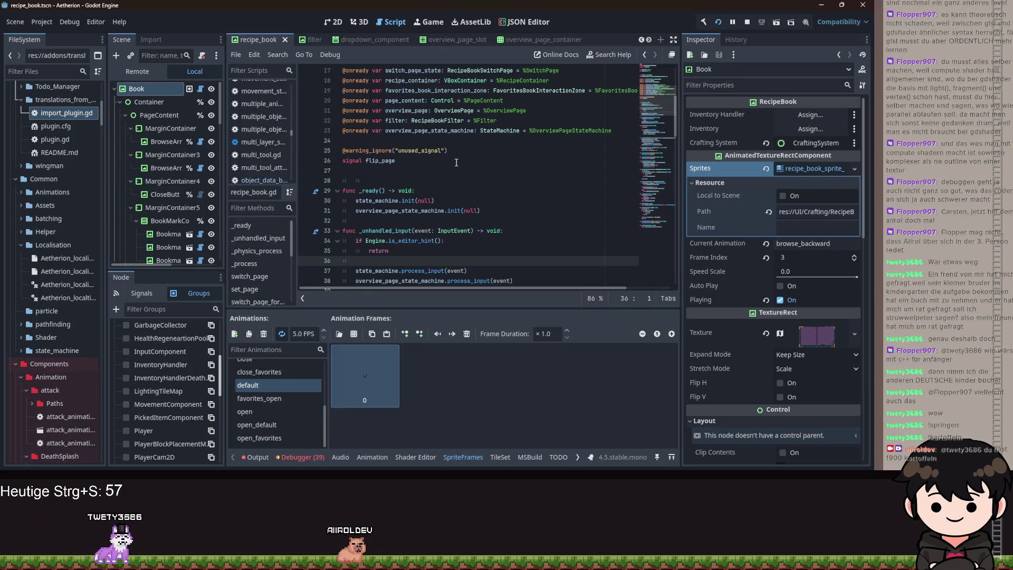
pyautogui.scroll(-3, 461, 153)
pyautogui.scroll(-6, 437, 156)
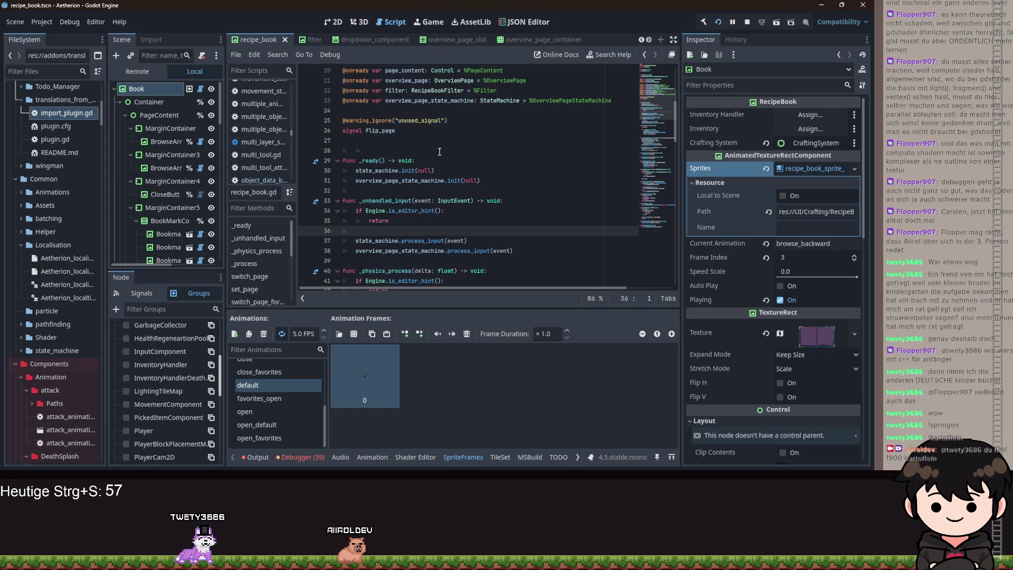
pyautogui.scroll(-2, 164, 158)
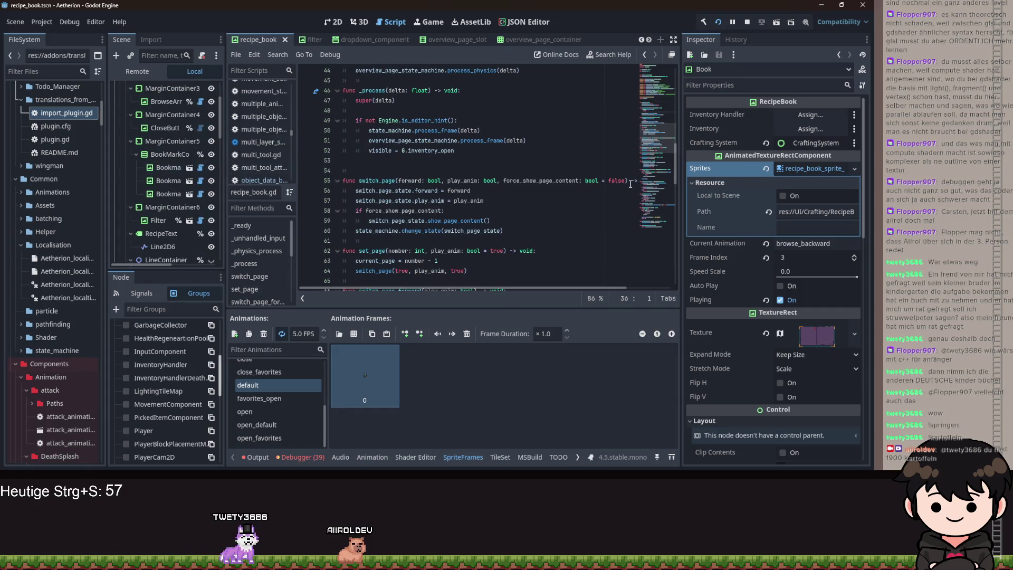
pyautogui.scroll(15, 447, 157)
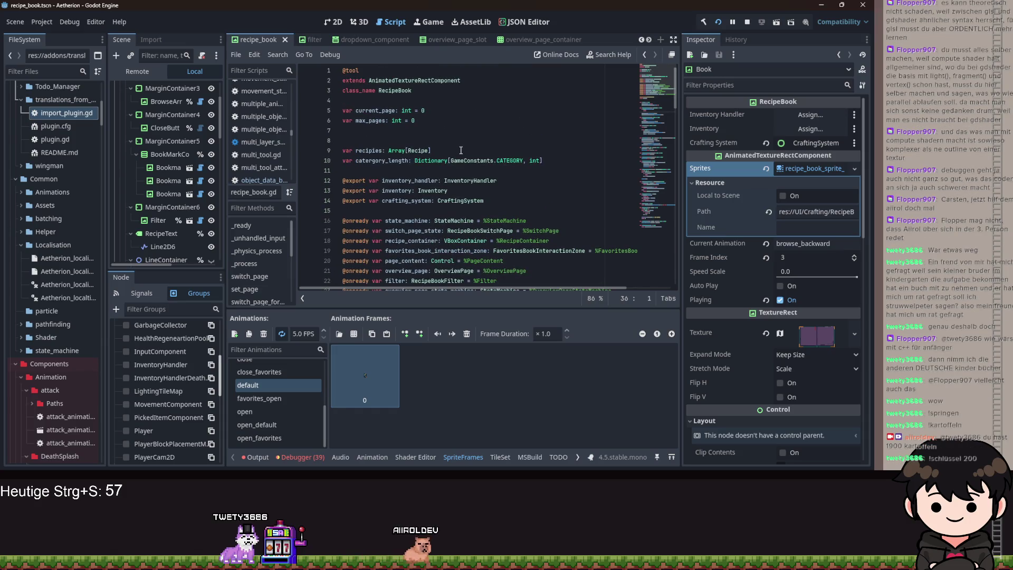
# - Finish reviewing the script and select the live RecipeBook to view its 10 recipe objects
pyautogui.scroll(-8, 461, 148)
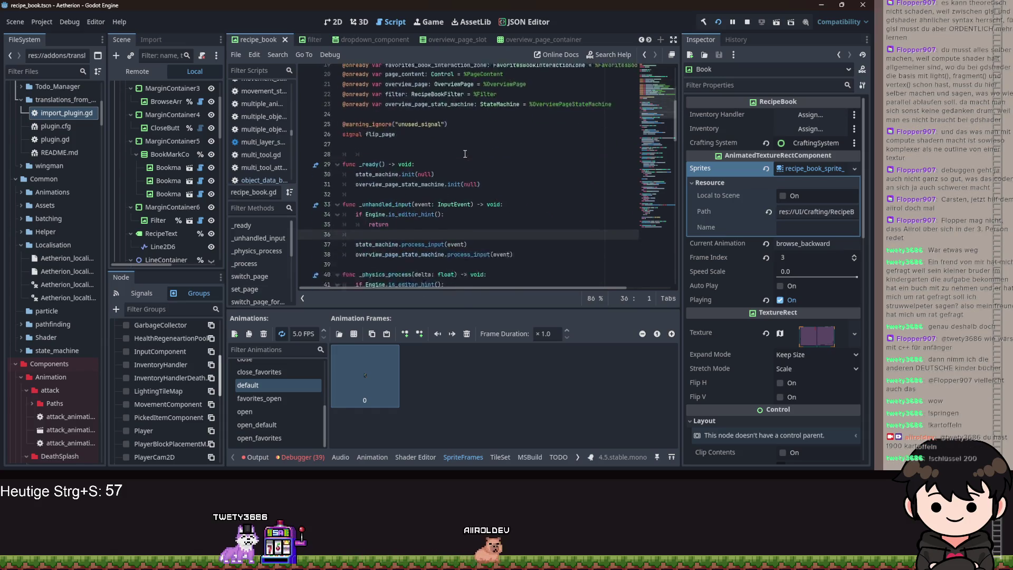
pyautogui.scroll(-5, 406, 42)
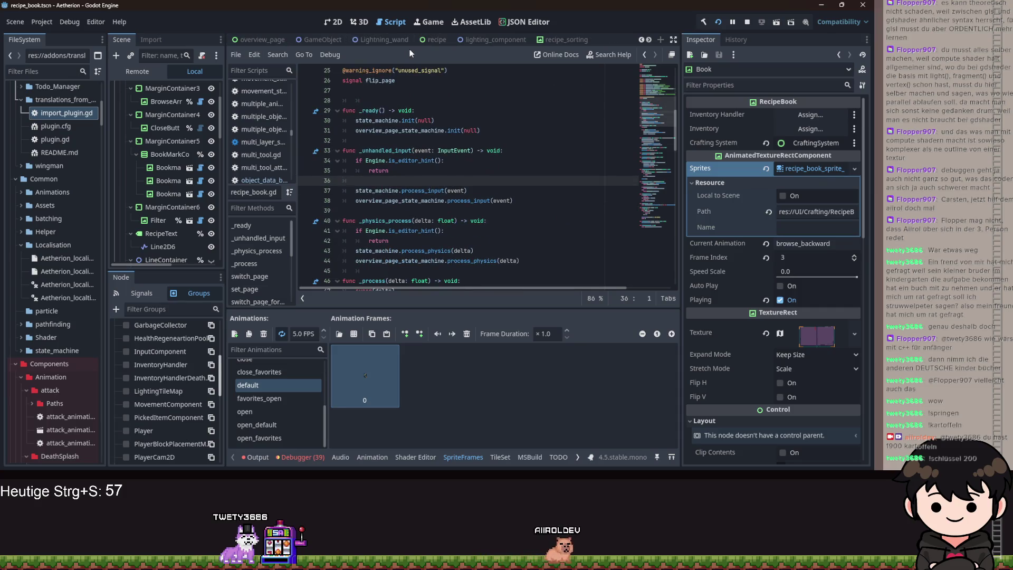
pyautogui.scroll(-5, 151, 196)
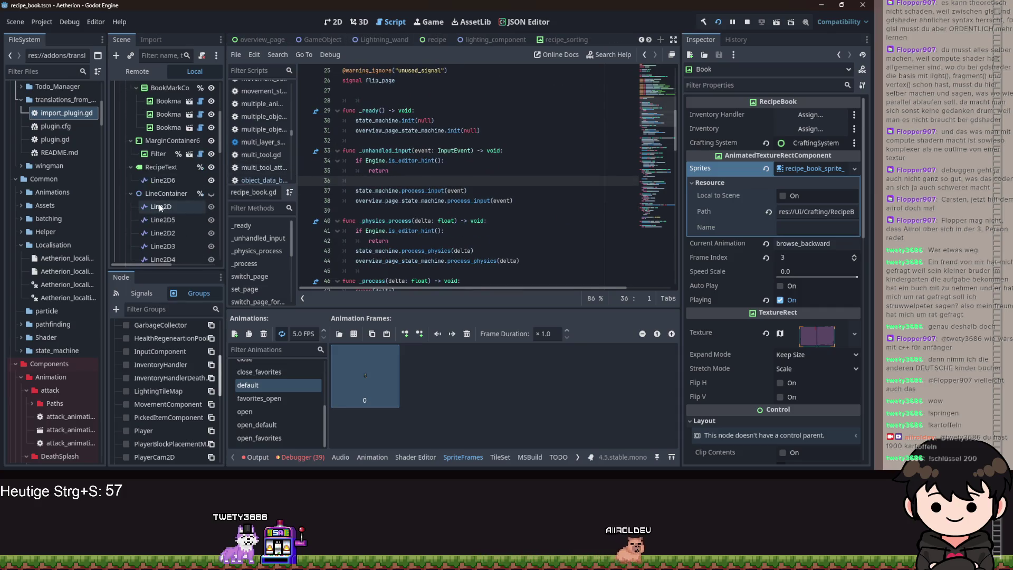
pyautogui.scroll(5, 158, 159)
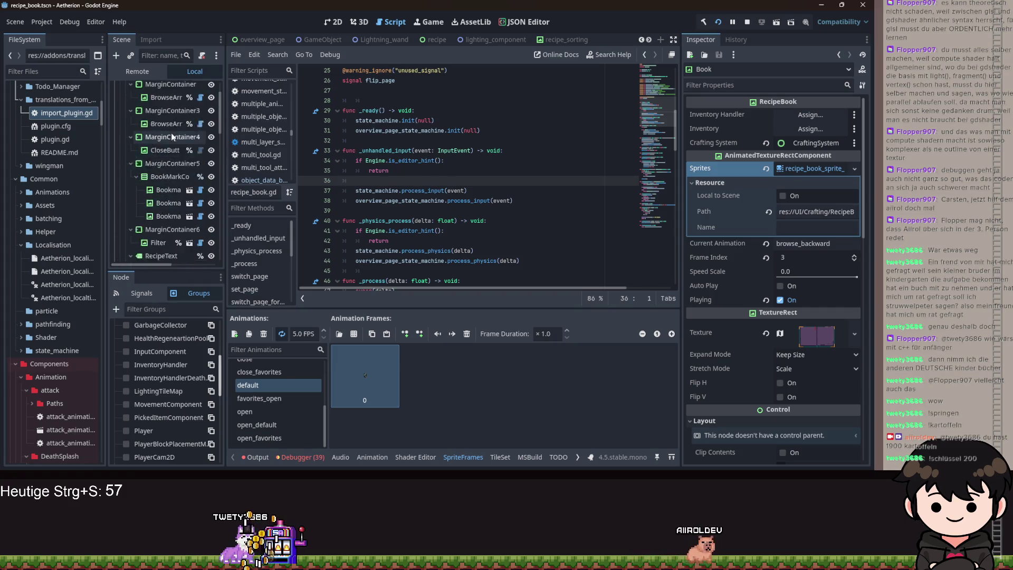
pyautogui.click(137, 71)
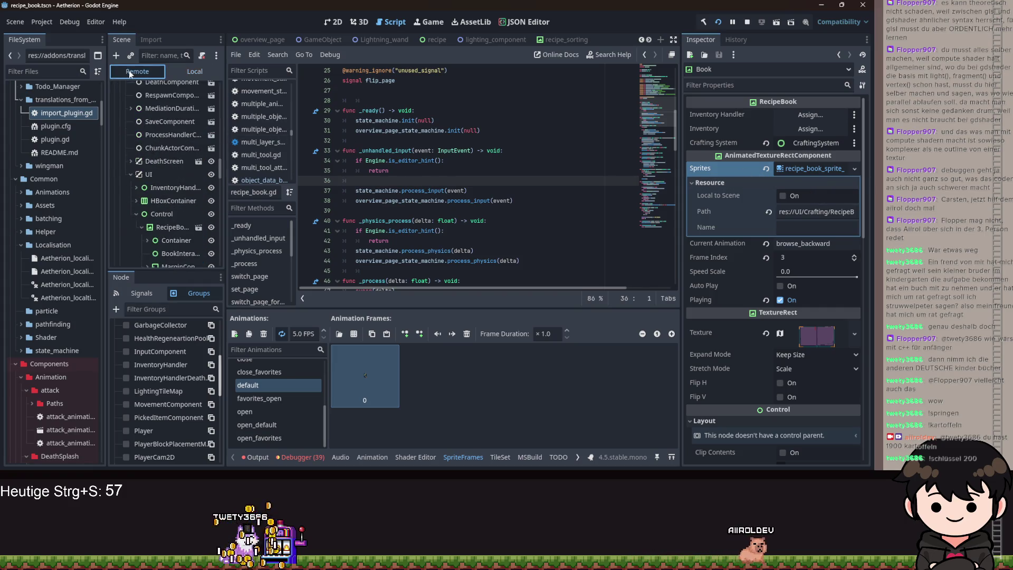
pyautogui.click(164, 136)
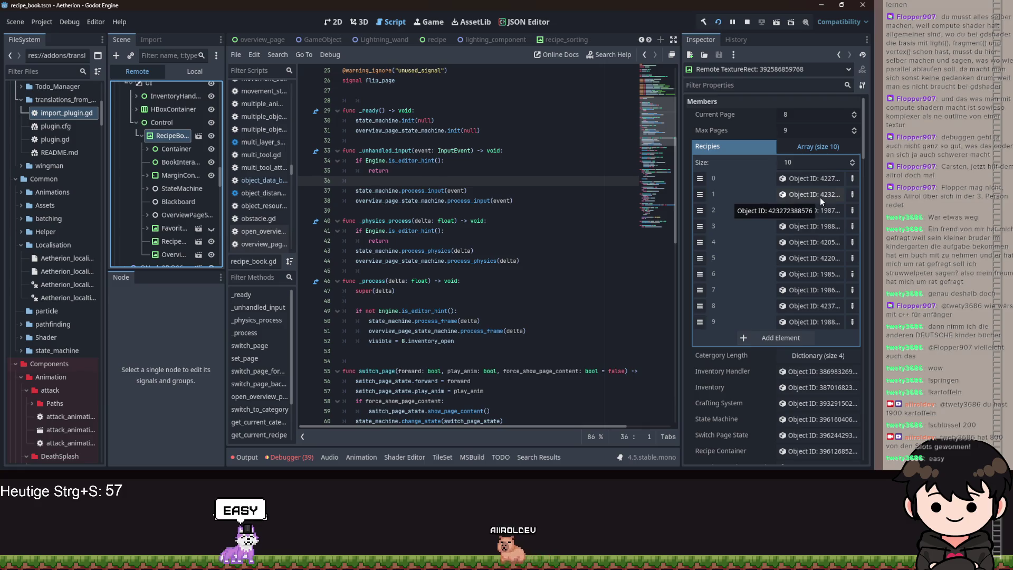
# - Open recipe.gd and scroll up to the top of the script
pyautogui.click(446, 39)
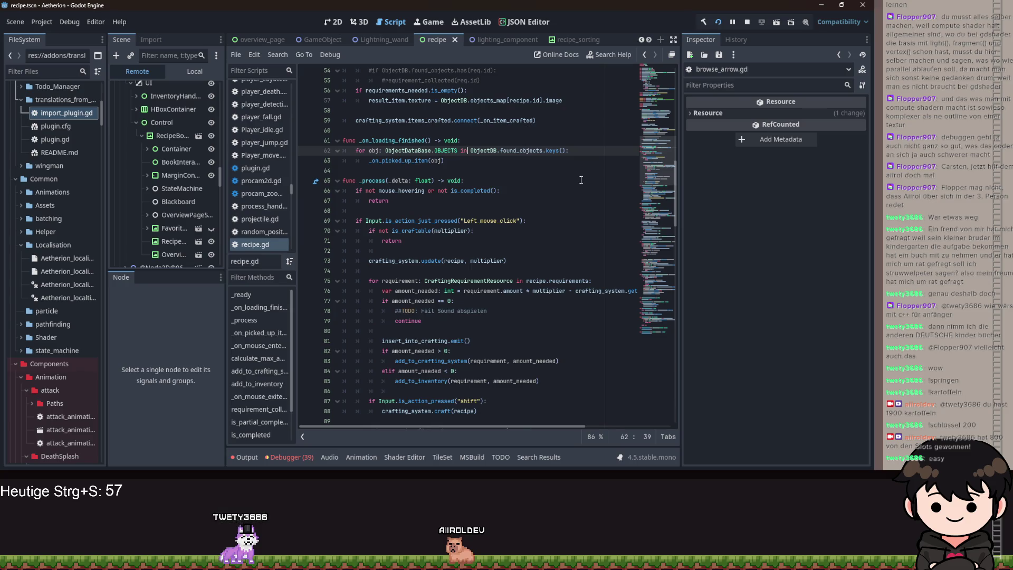
pyautogui.scroll(6, 581, 180)
pyautogui.scroll(6, 570, 179)
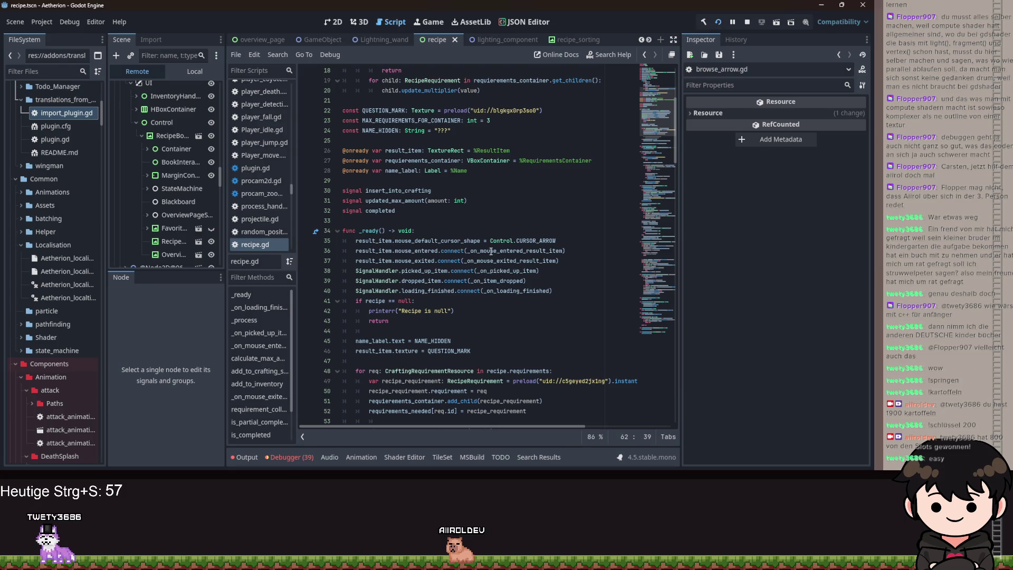
pyautogui.scroll(6, 504, 244)
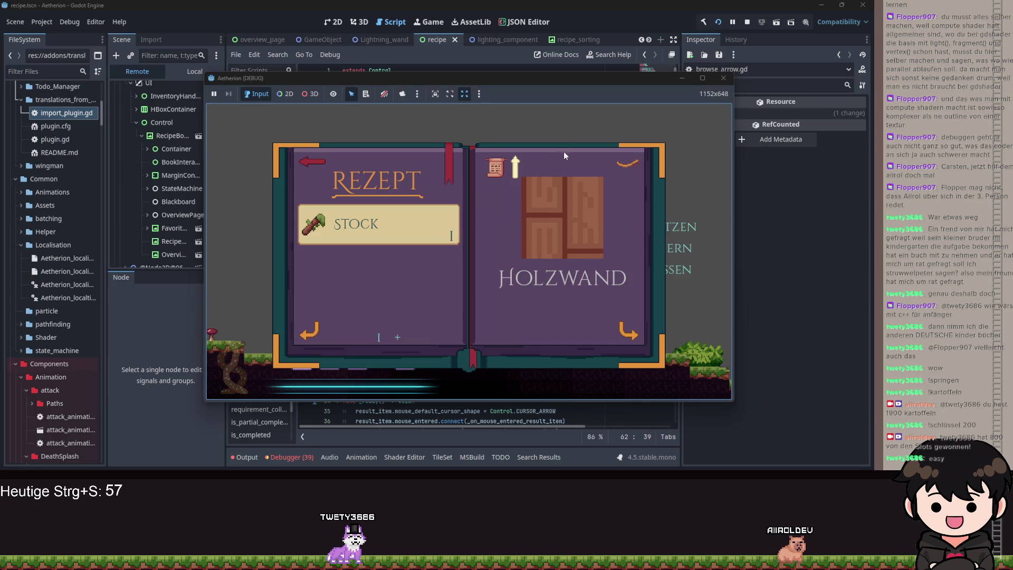
# - Return the game's recipe book to its overview page of item icons
pyautogui.press('Escape')
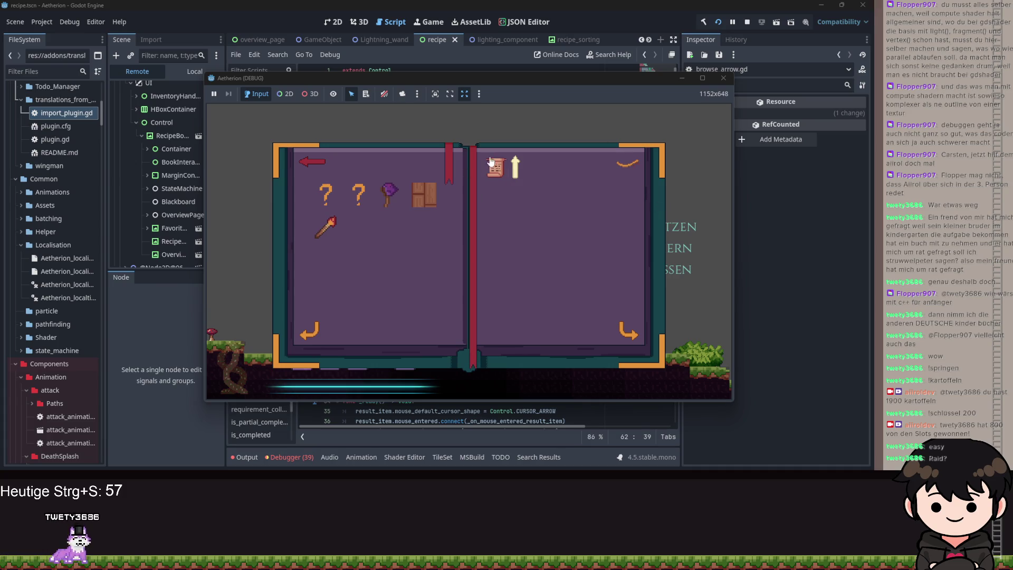
# - Open the wooden wall's recipe page, showing Stock 10 and unknown ??? entries
pyautogui.click(449, 160)
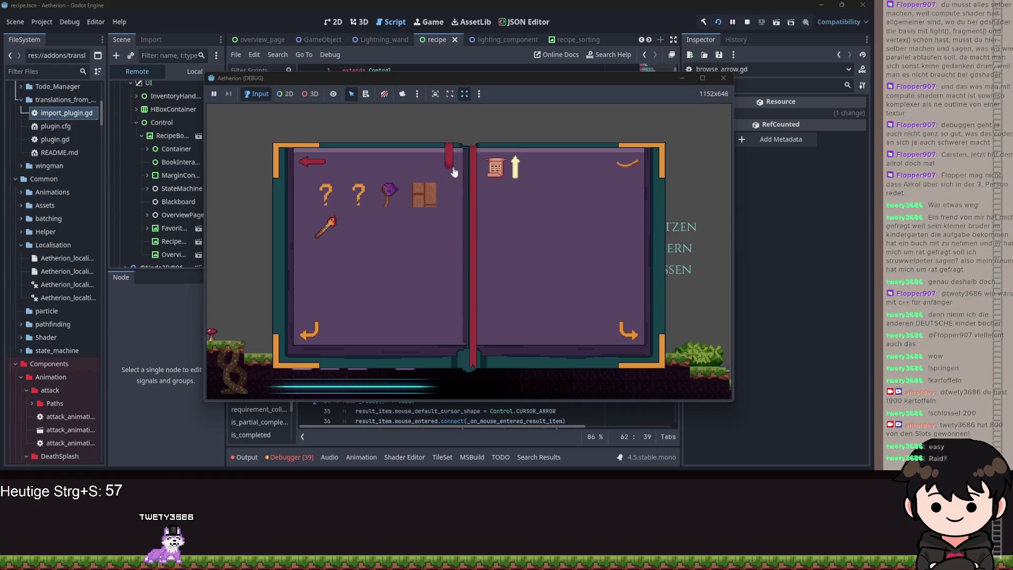
pyautogui.click(419, 193)
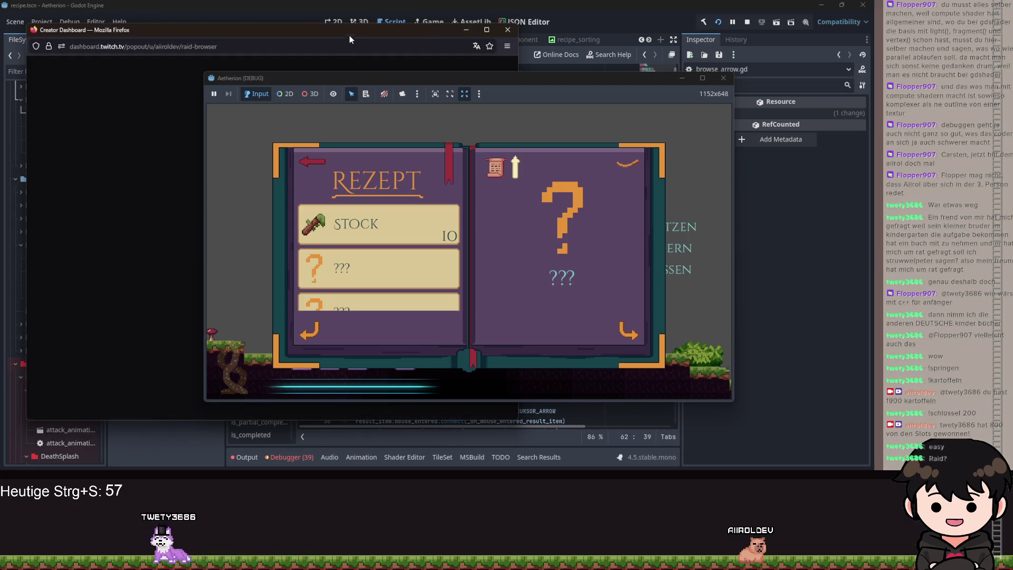
# - Close the Firefox Creator Dashboard window covering the editor and game
pyautogui.click(466, 30)
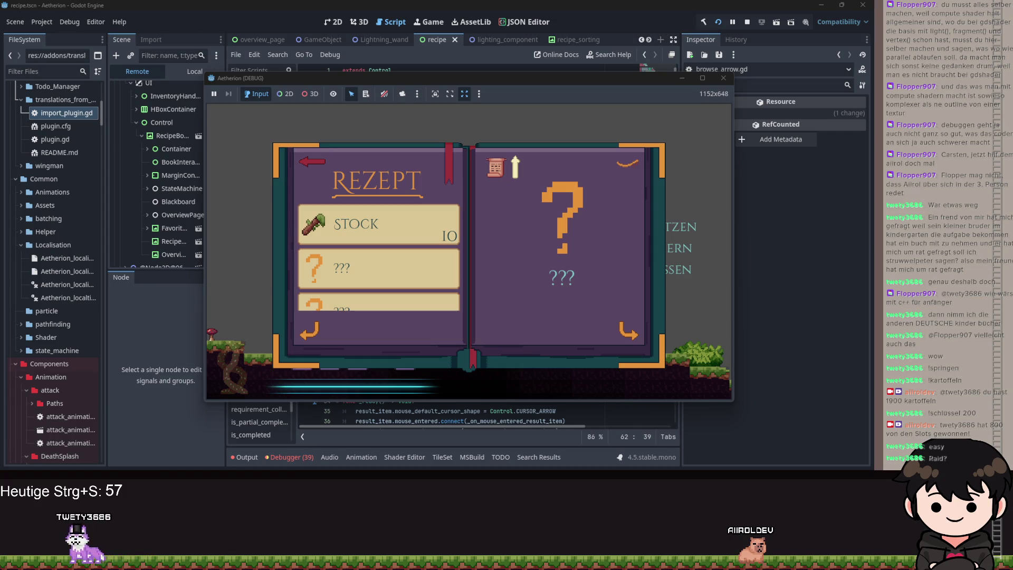